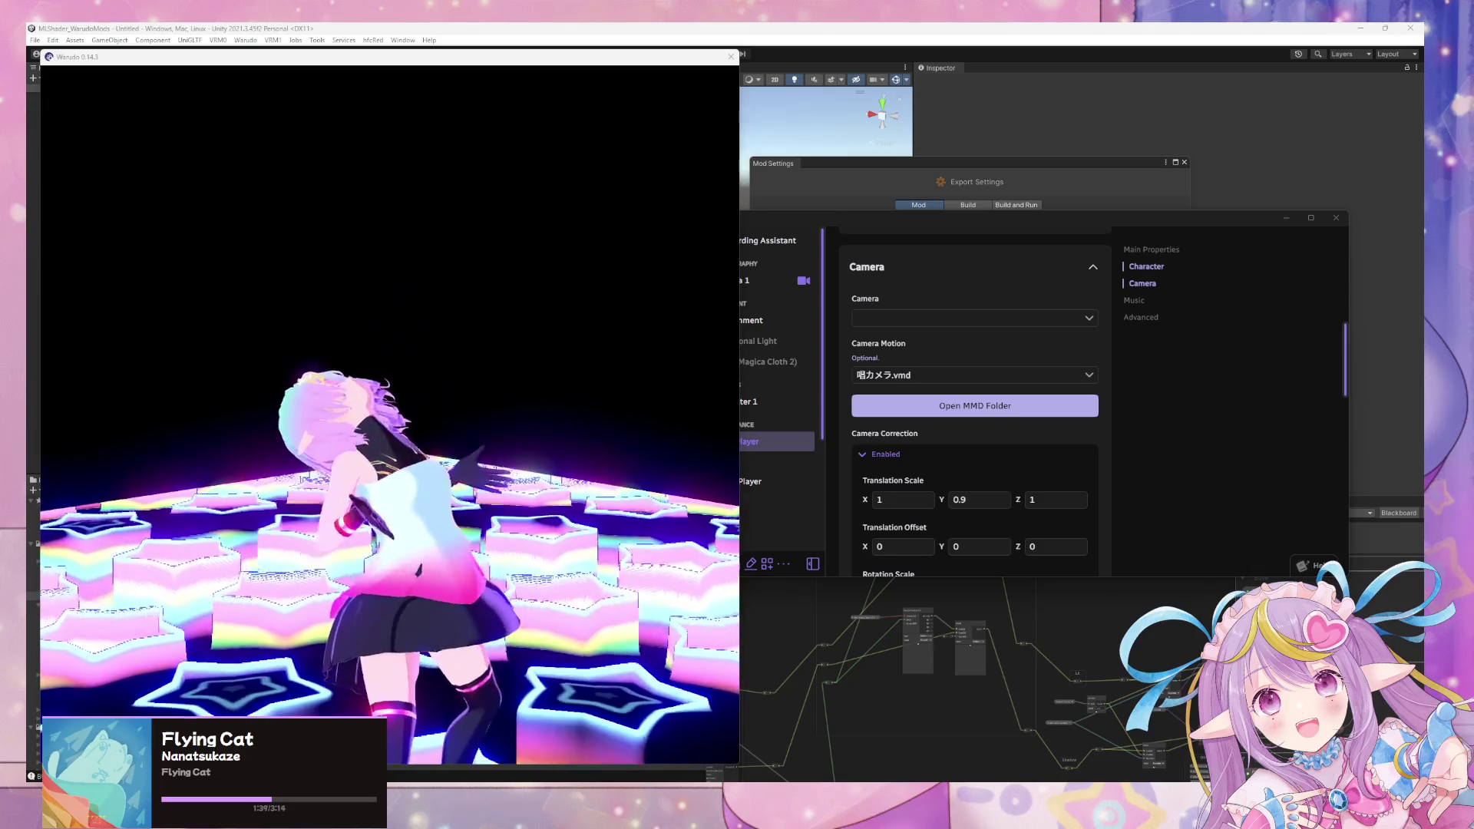
# Step: Bring the Warudo editor forward and open Prop 4, the star-shaped stage, from the asset list
pyautogui.click(483, 376)
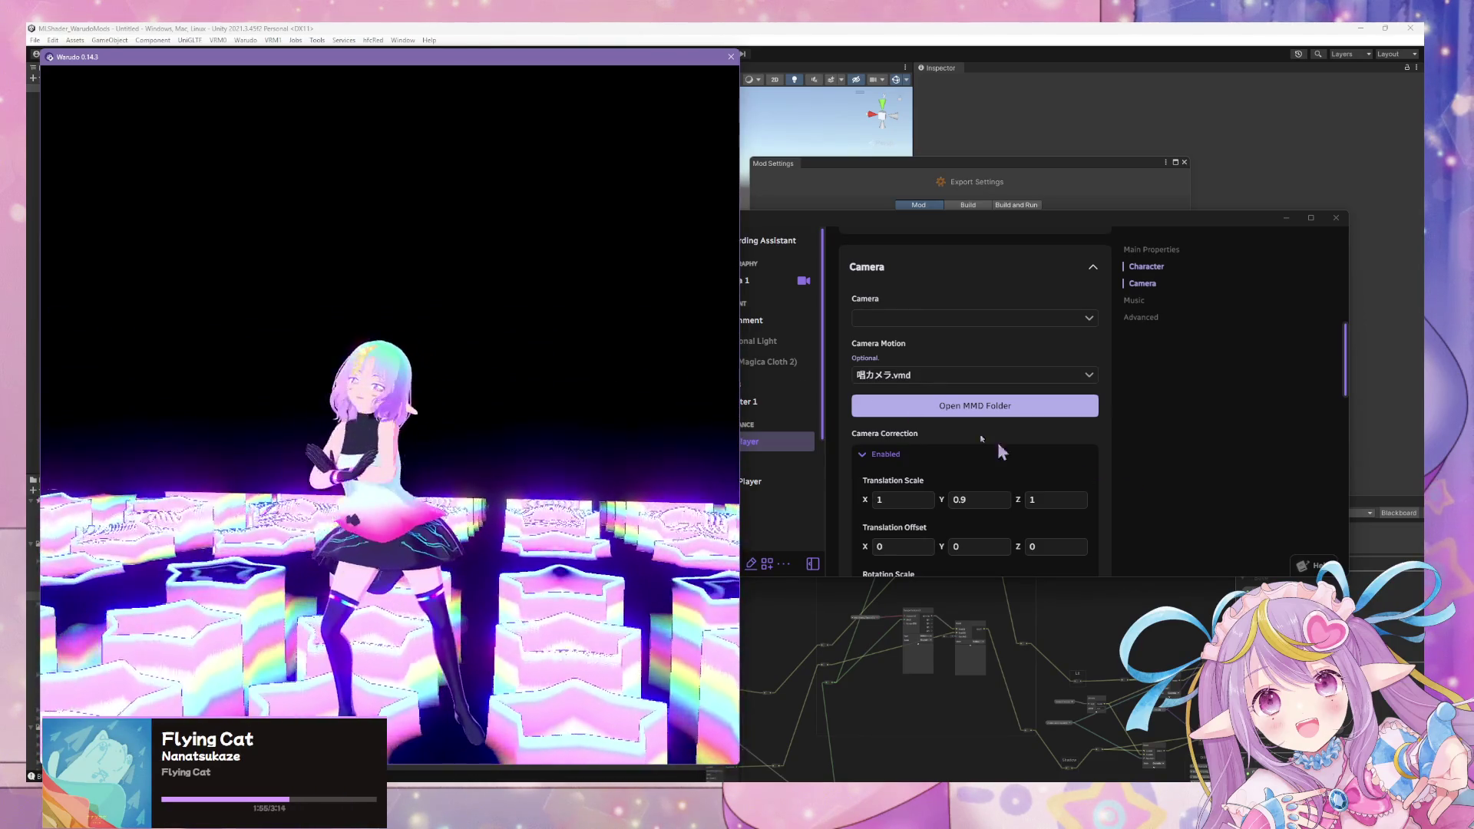
pyautogui.click(825, 367)
pyautogui.scroll(-3, 770, 409)
pyautogui.click(760, 417)
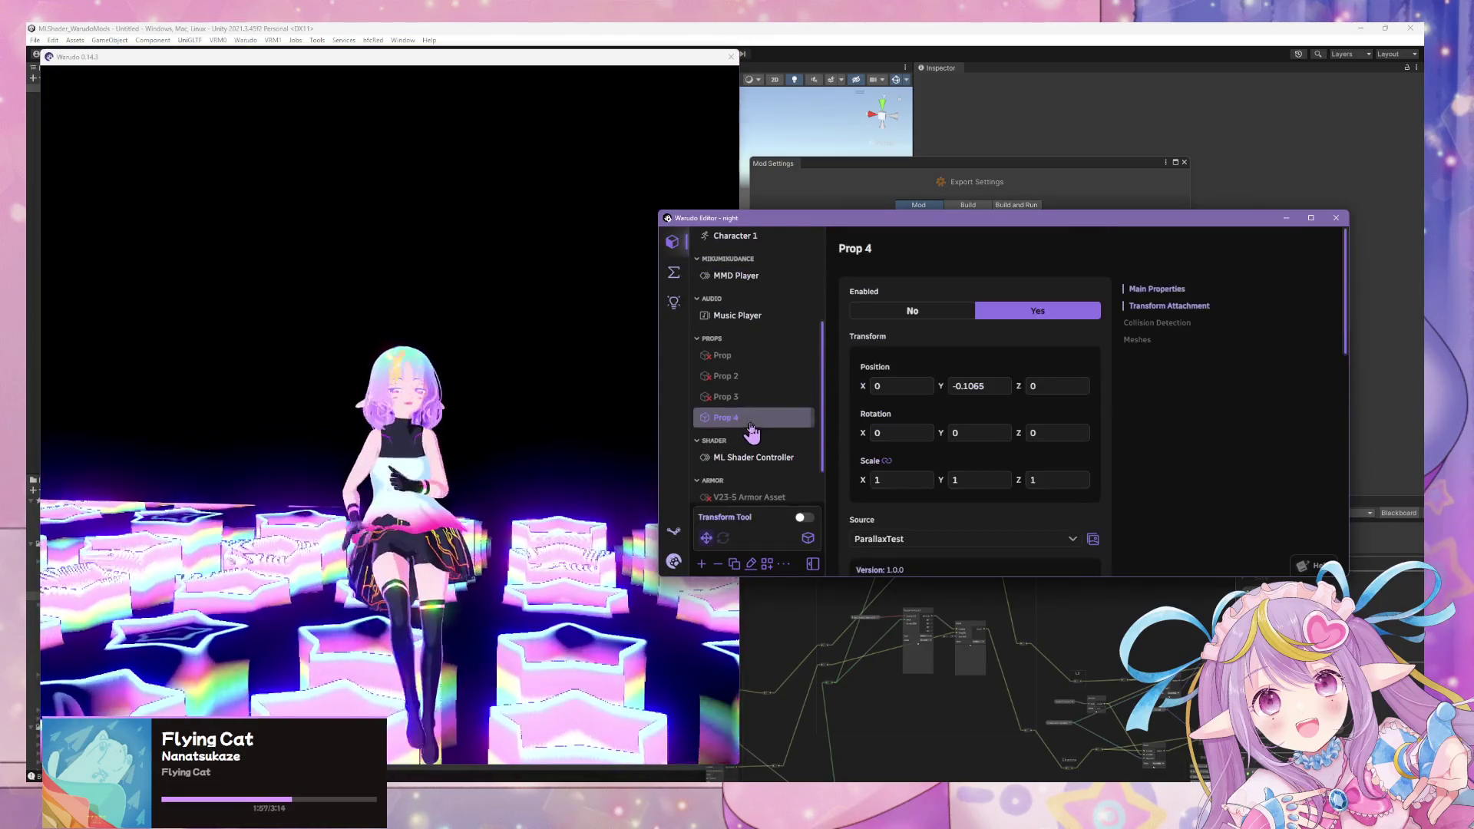
# Step: Disable Prop 4 so the avatar dances against a plain black background
pyautogui.click(898, 314)
pyautogui.click(521, 334)
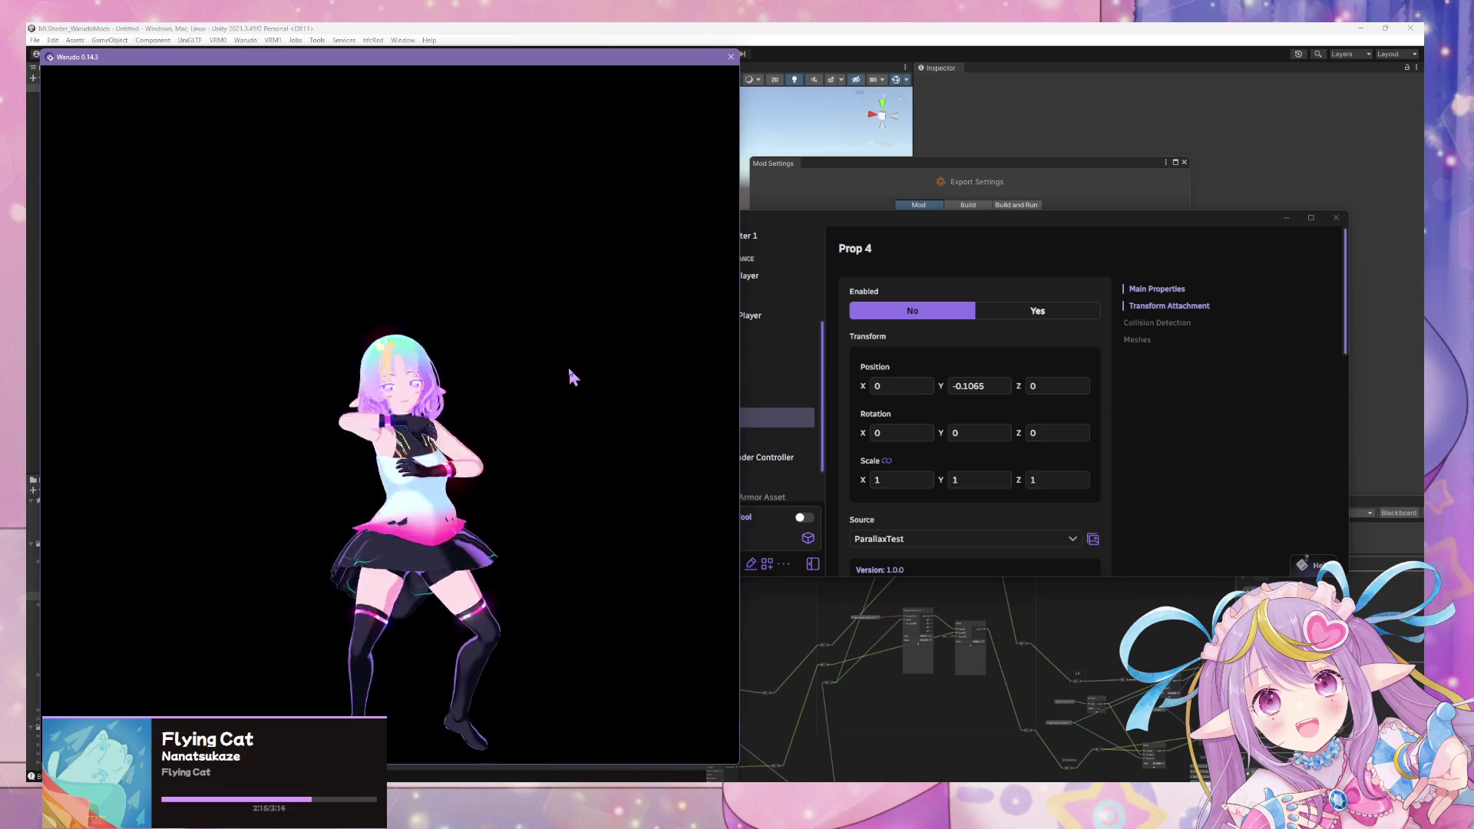
pyautogui.click(823, 394)
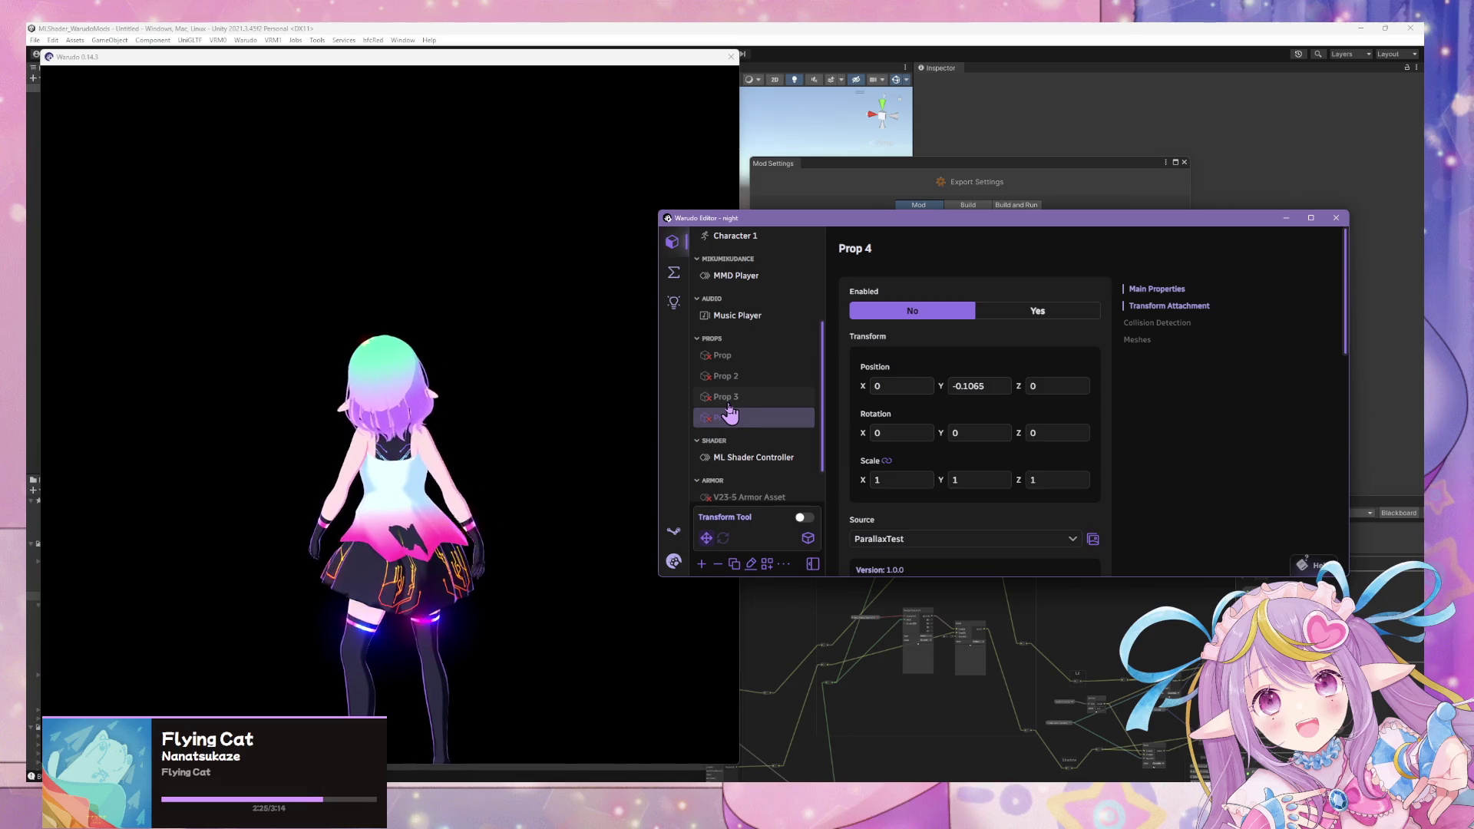
pyautogui.click(598, 417)
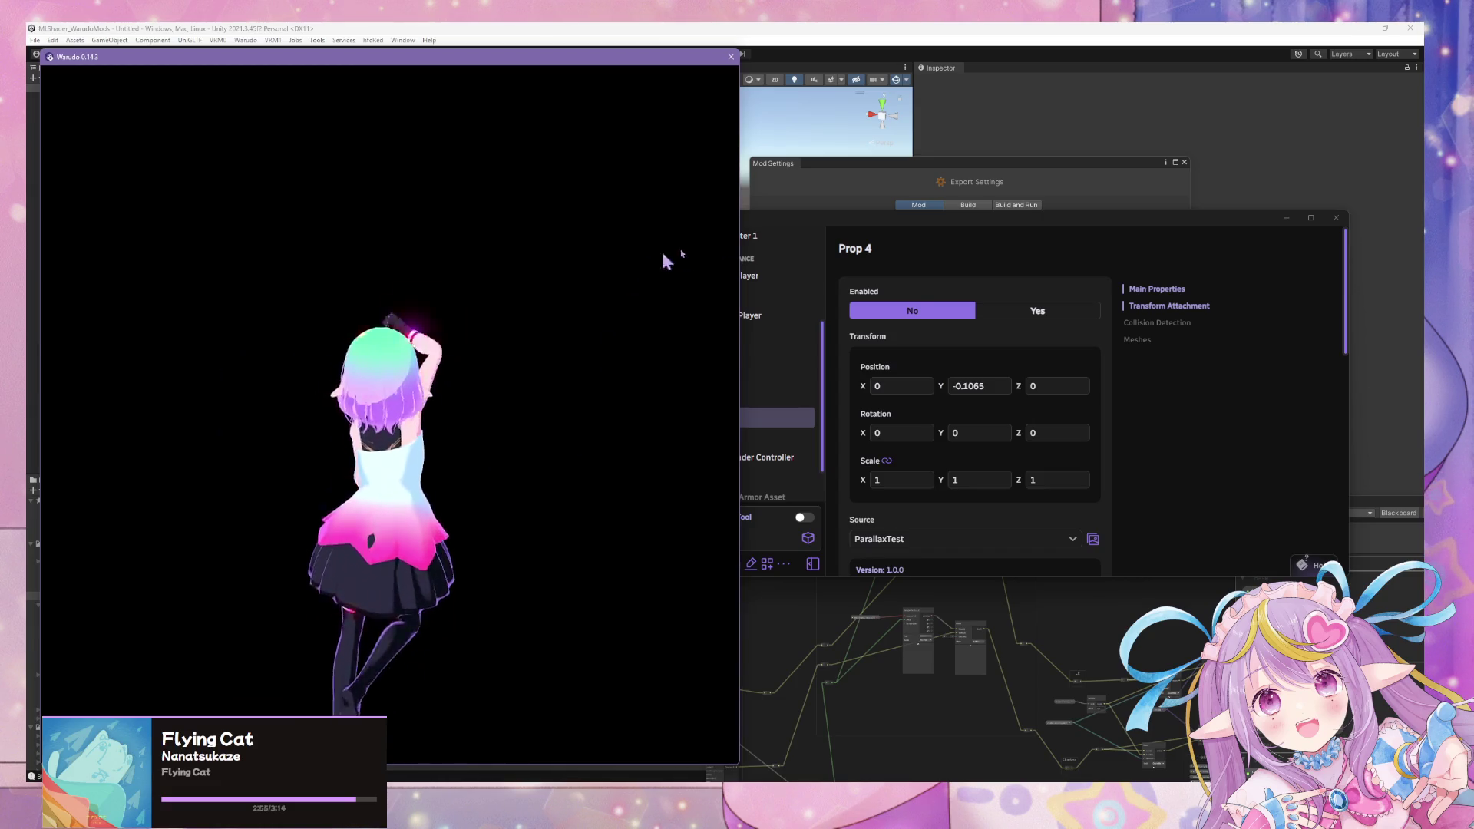
# Step: Zoom the preview camera on the dancing avatar, then open the MMD Player settings
pyautogui.click(1031, 301)
pyautogui.click(725, 405)
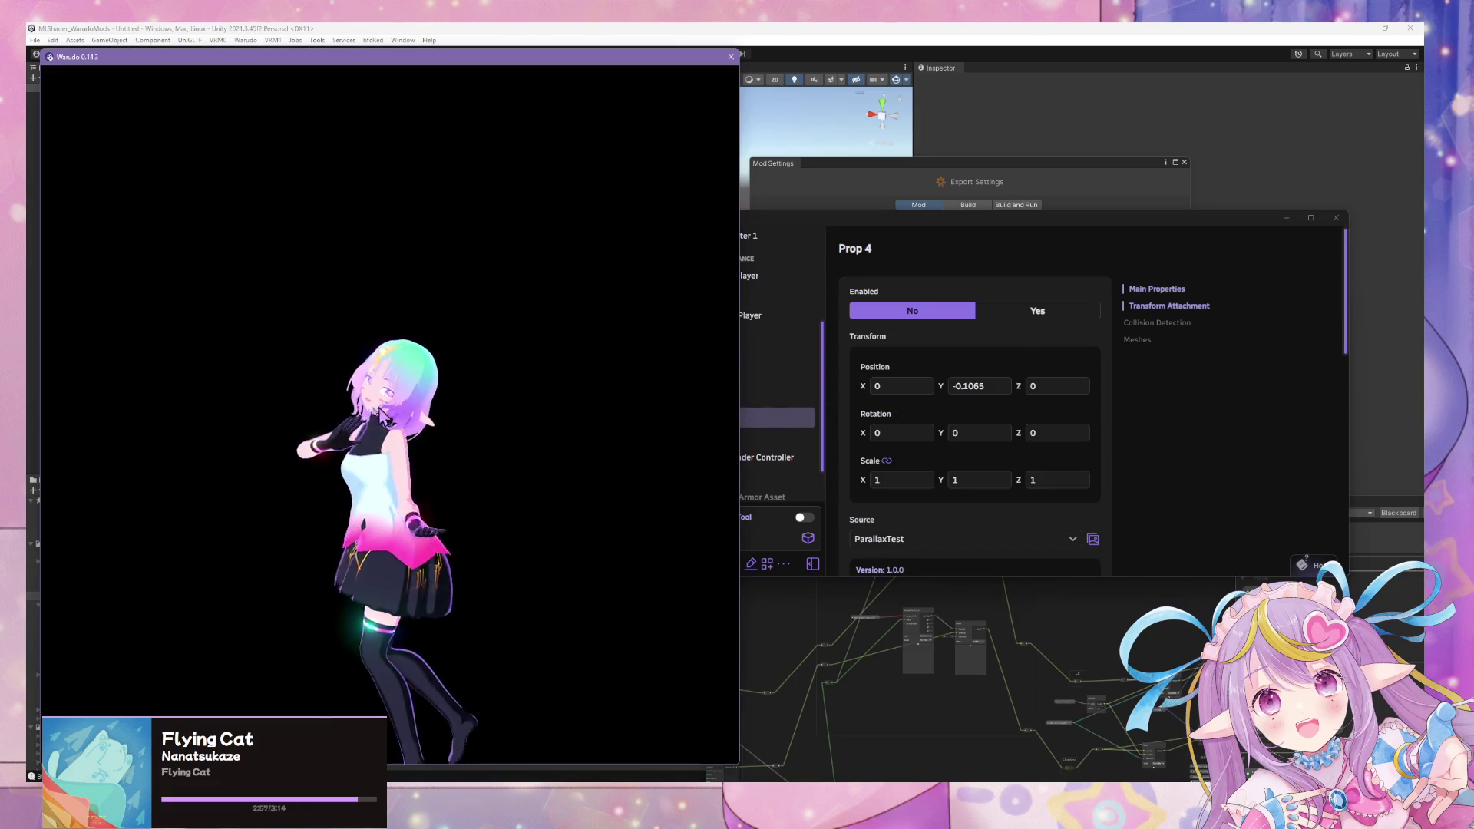
pyautogui.scroll(5, 572, 430)
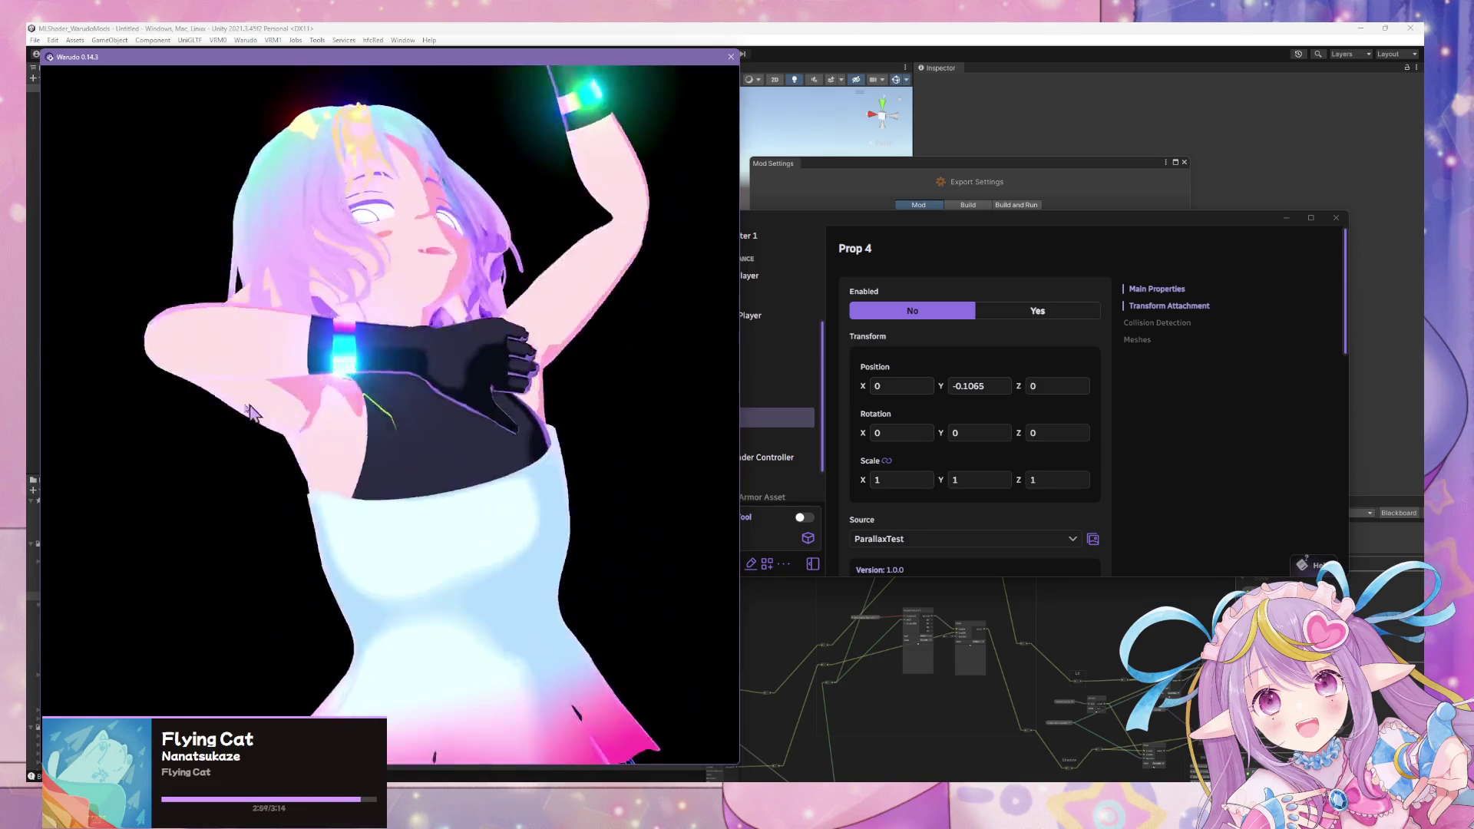
pyautogui.scroll(-5, 479, 396)
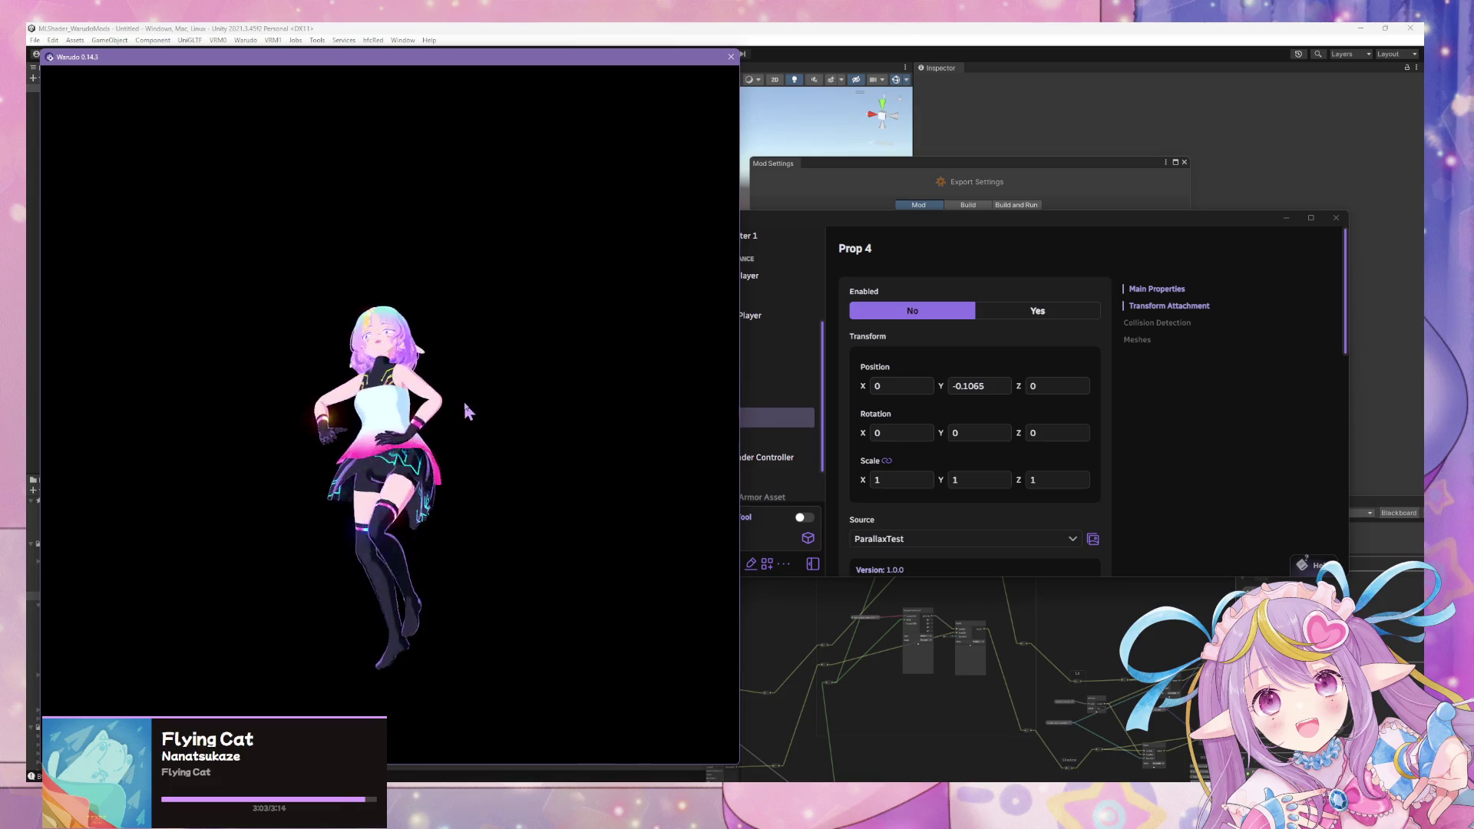
pyautogui.scroll(3, 470, 411)
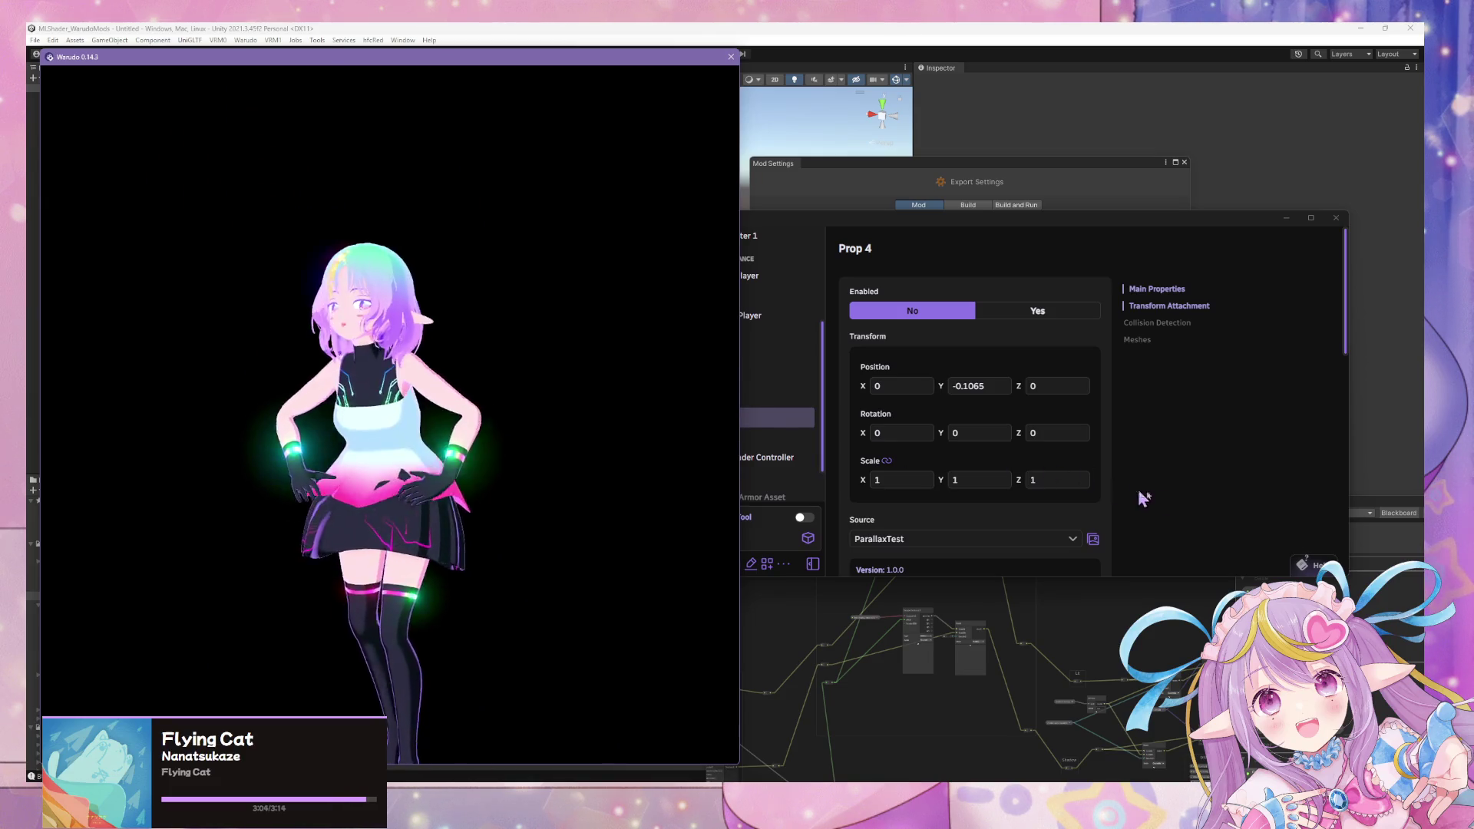
pyautogui.click(1145, 499)
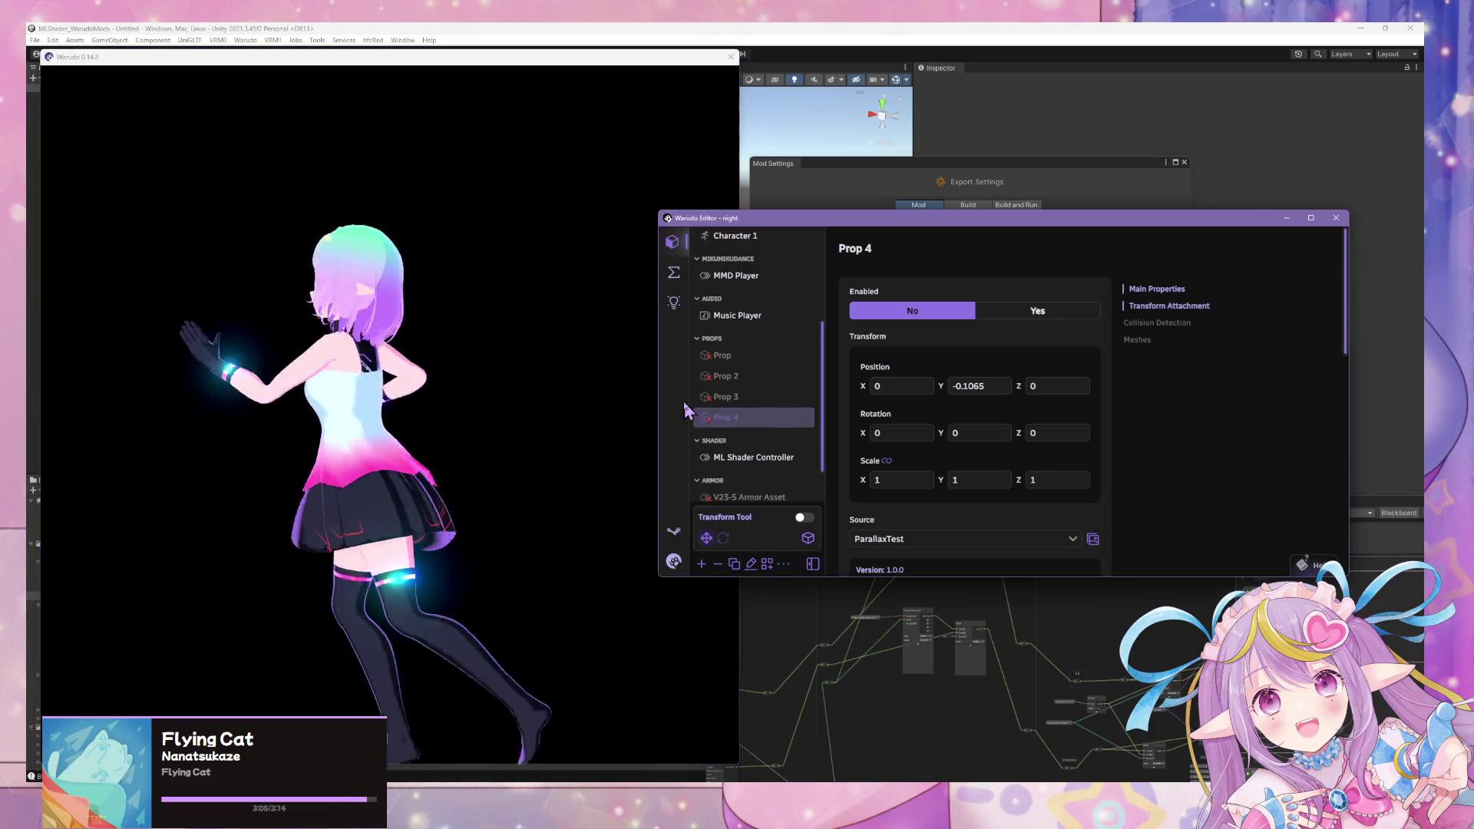
pyautogui.click(741, 441)
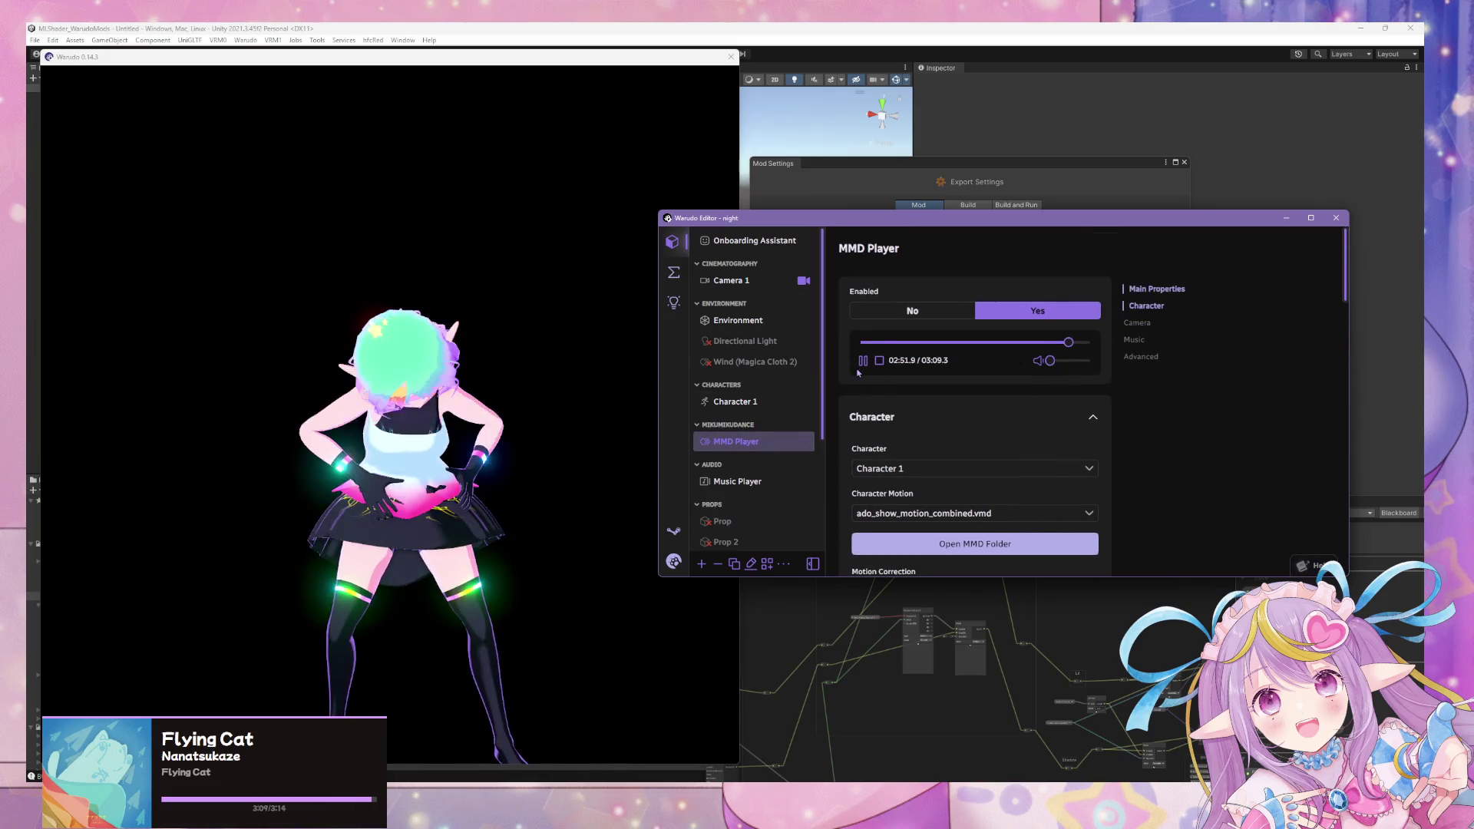
# Step: Pause and stop the MMD Player, rewinding to 00:00.0, and orbit to the avatar's side
pyautogui.click(862, 362)
pyautogui.click(879, 361)
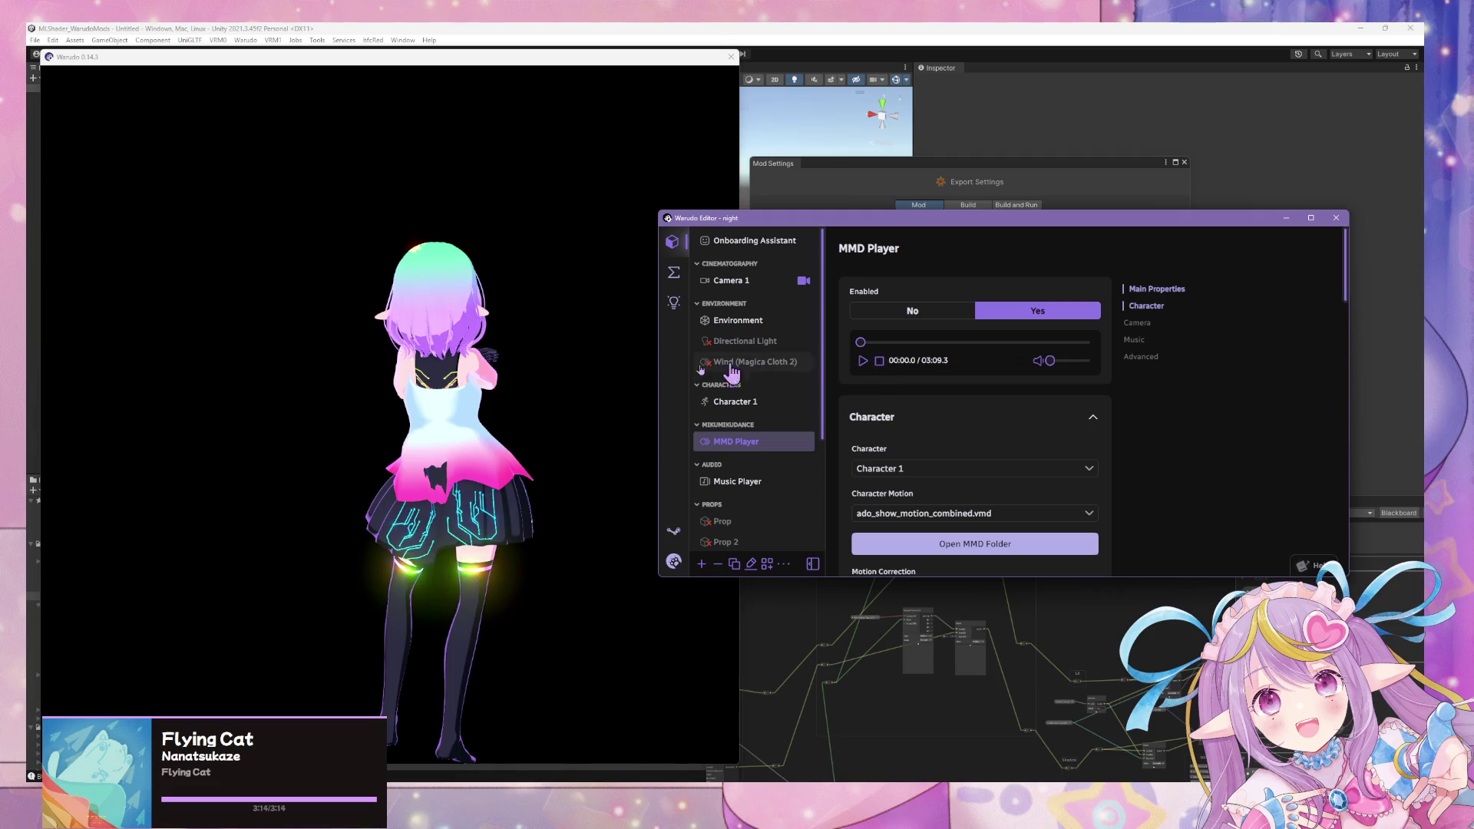
pyautogui.click(576, 379)
pyautogui.moveTo(576, 379); pyautogui.dragTo(173, 378)
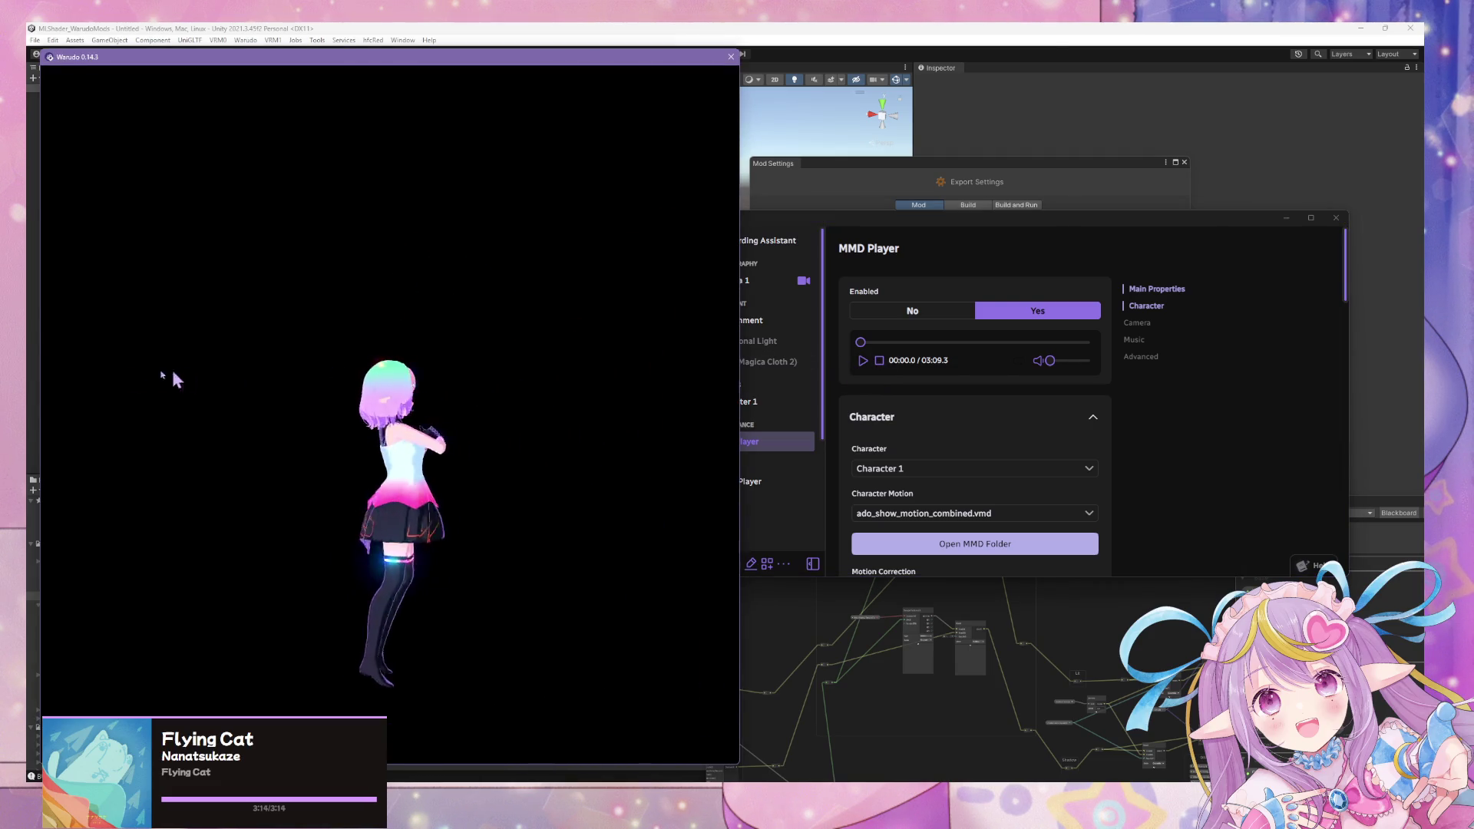
# Step: Zoom and orbit the preview camera round to inspect the glowing dress from behind
pyautogui.scroll(10, 313, 371)
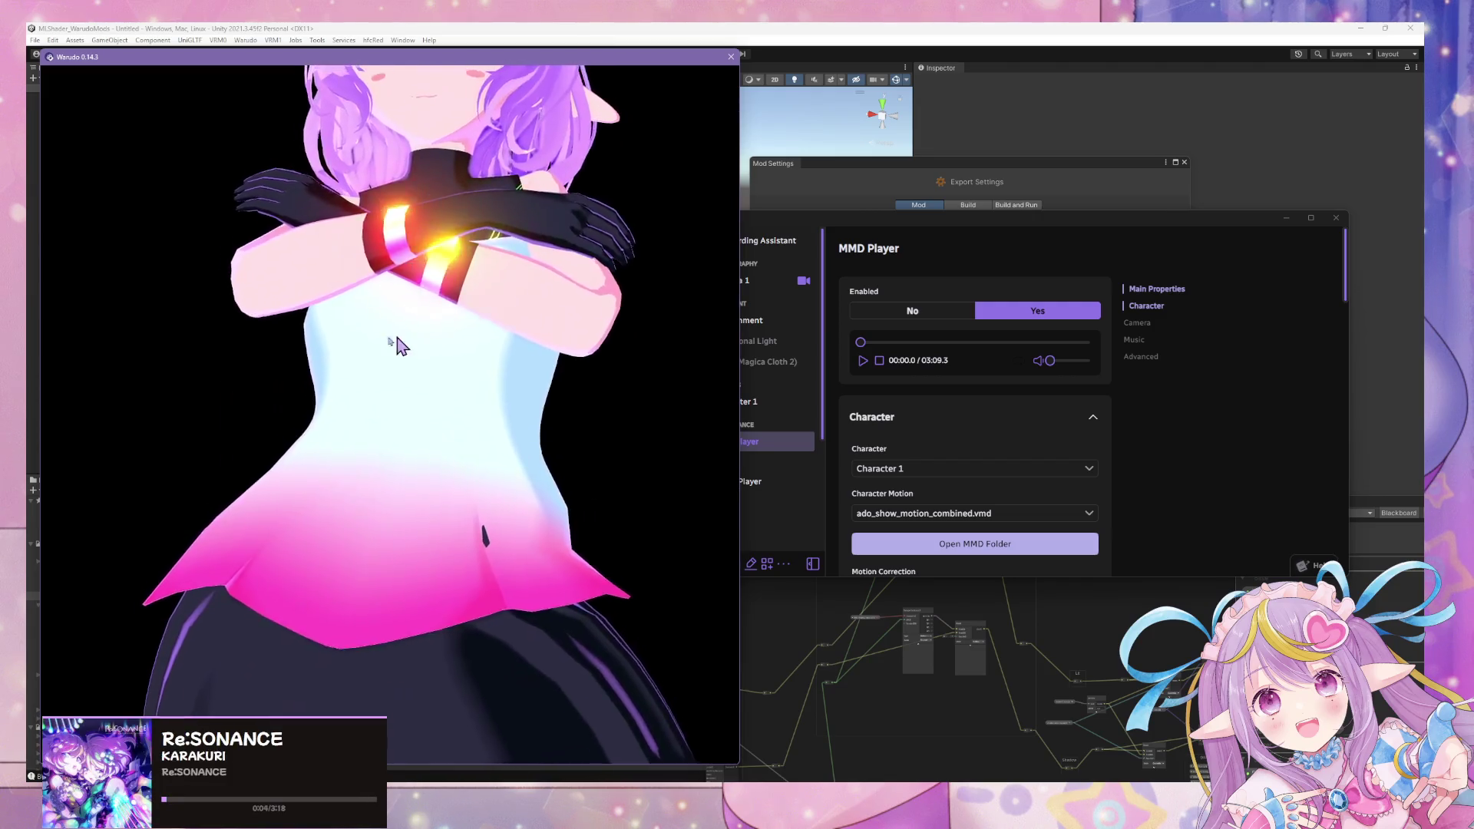
pyautogui.scroll(-10, 430, 357)
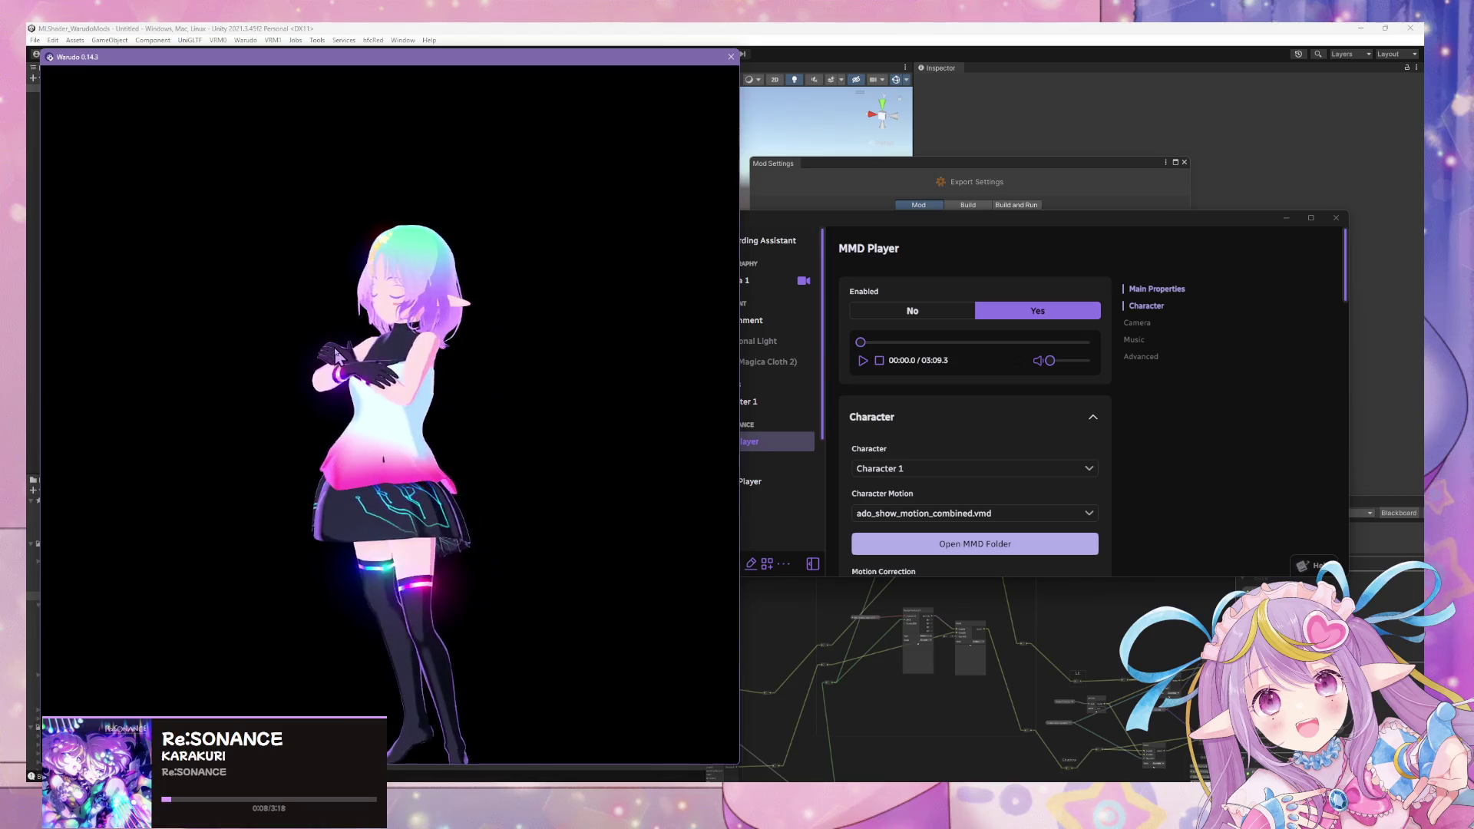
pyautogui.scroll(3, 461, 369)
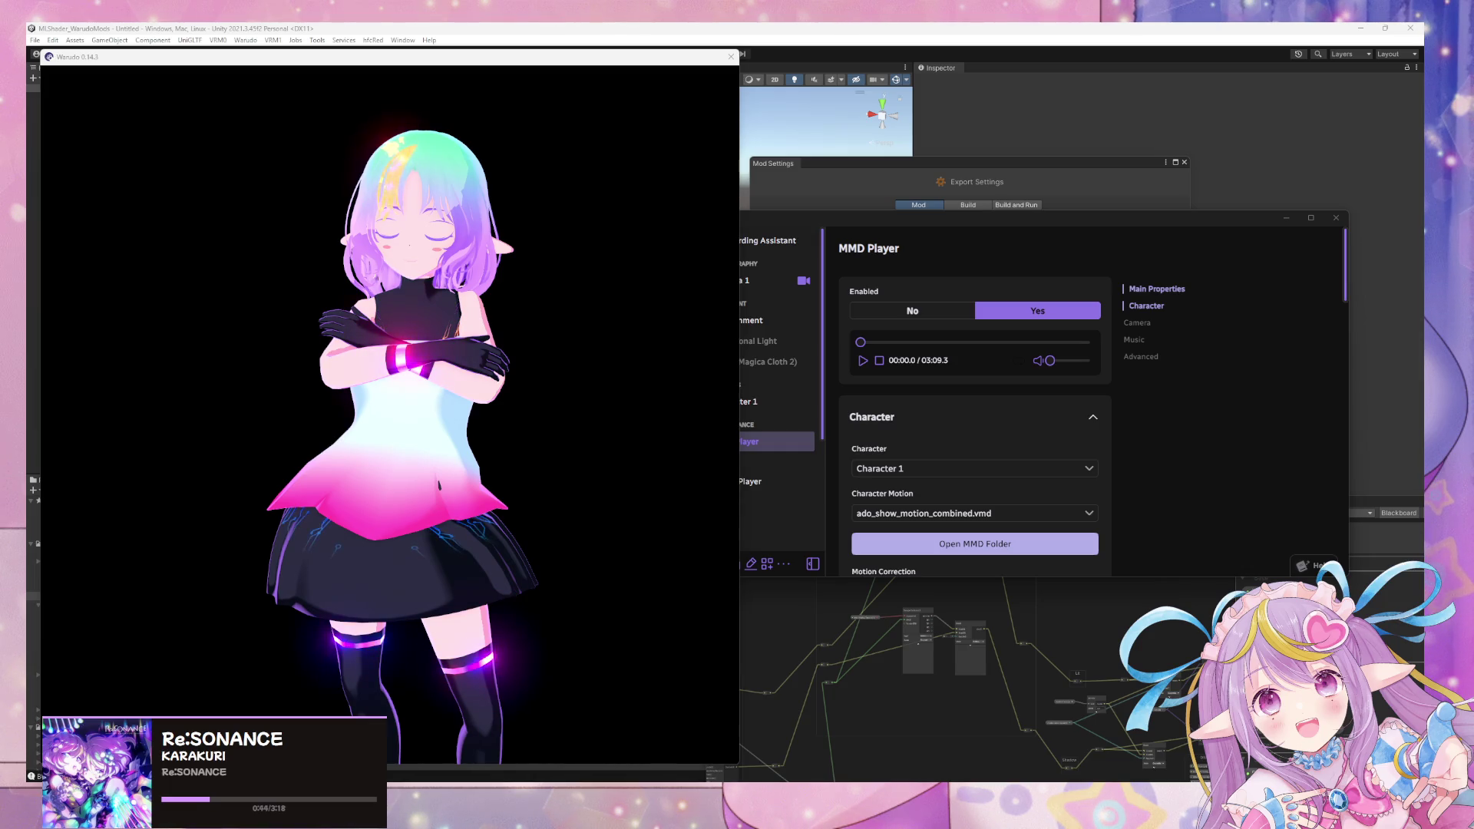
pyautogui.moveTo(134, 482)
pyautogui.mouseDown()
pyautogui.moveTo(592, 516)
pyautogui.moveTo(674, 499)
pyautogui.moveTo(145, 408)
pyautogui.mouseUp()
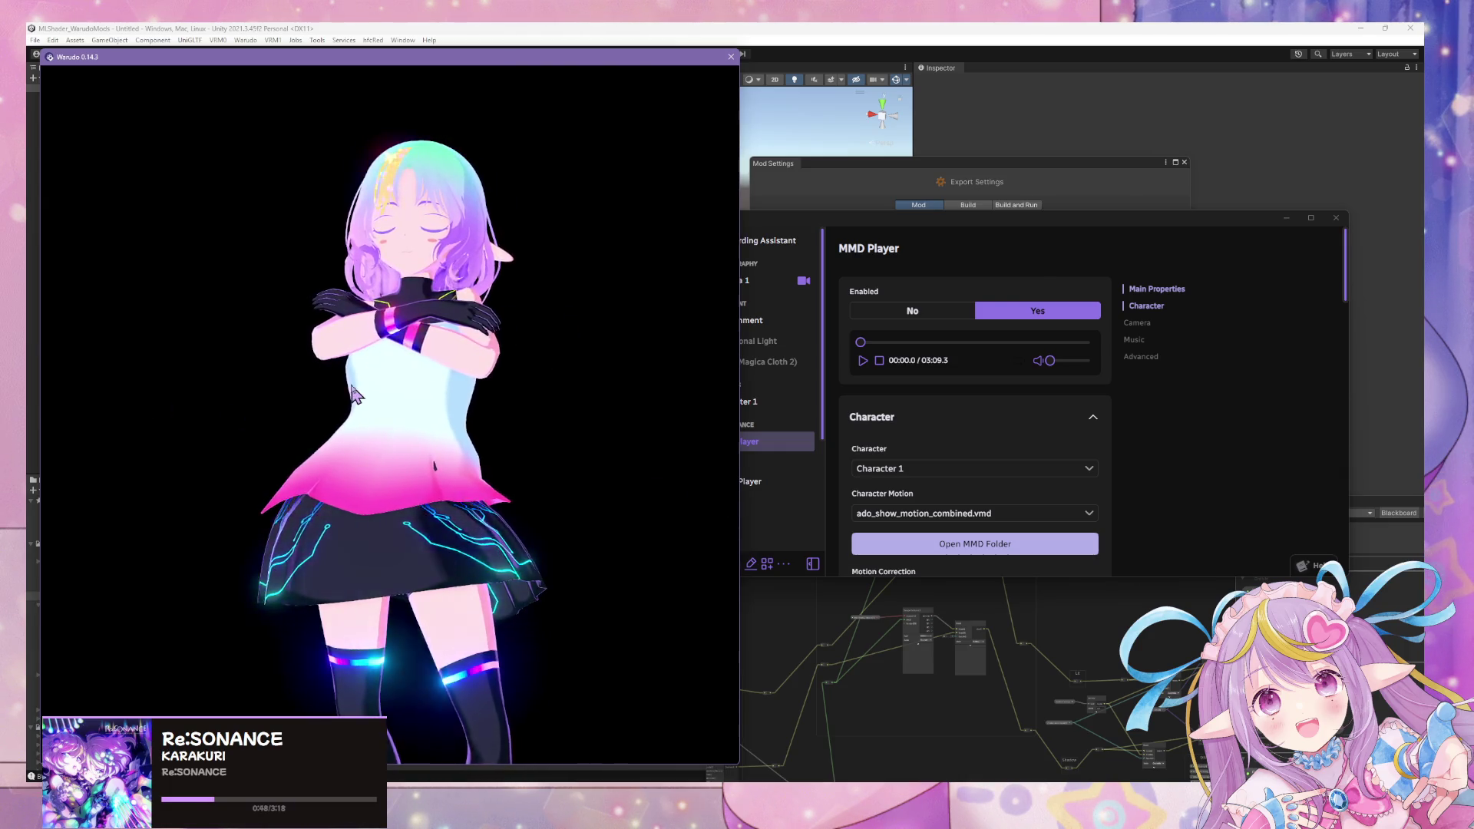
pyautogui.scroll(5, 382, 443)
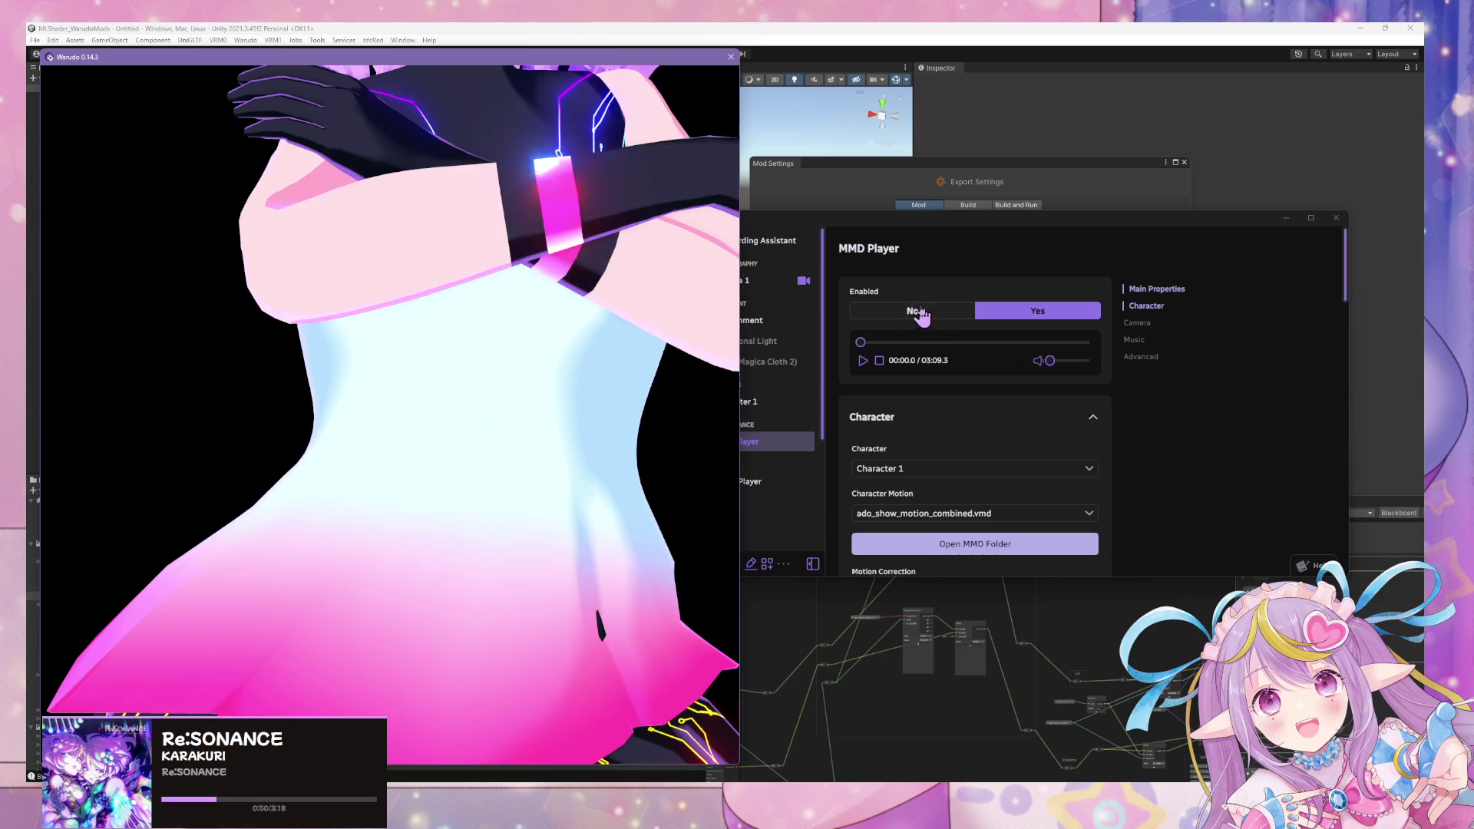
# Step: Disable the MMD Player to drop the dance, zoom on the circuit skirt, then switch to Blender
pyautogui.click(912, 310)
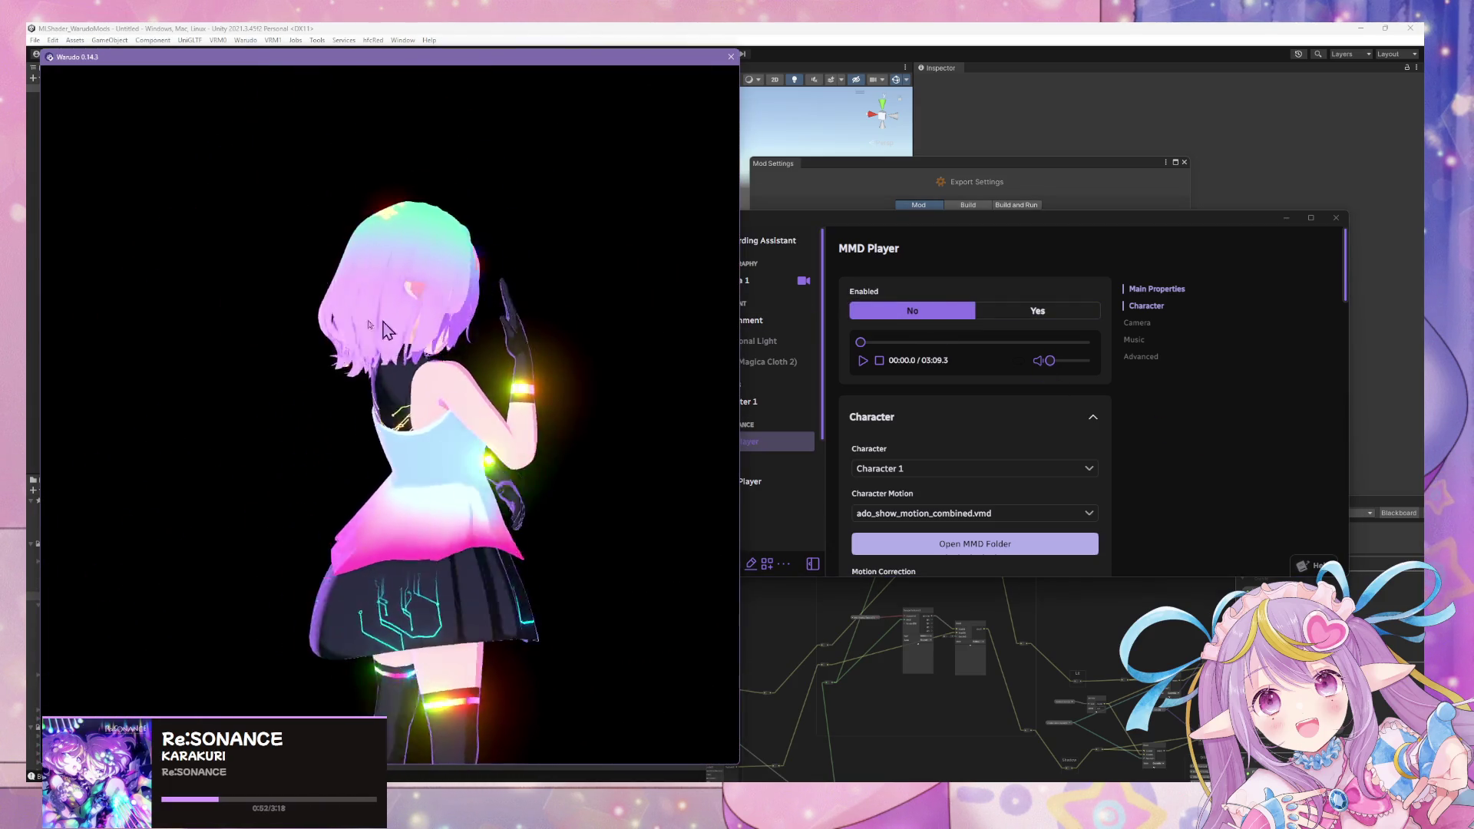
pyautogui.scroll(5, 574, 343)
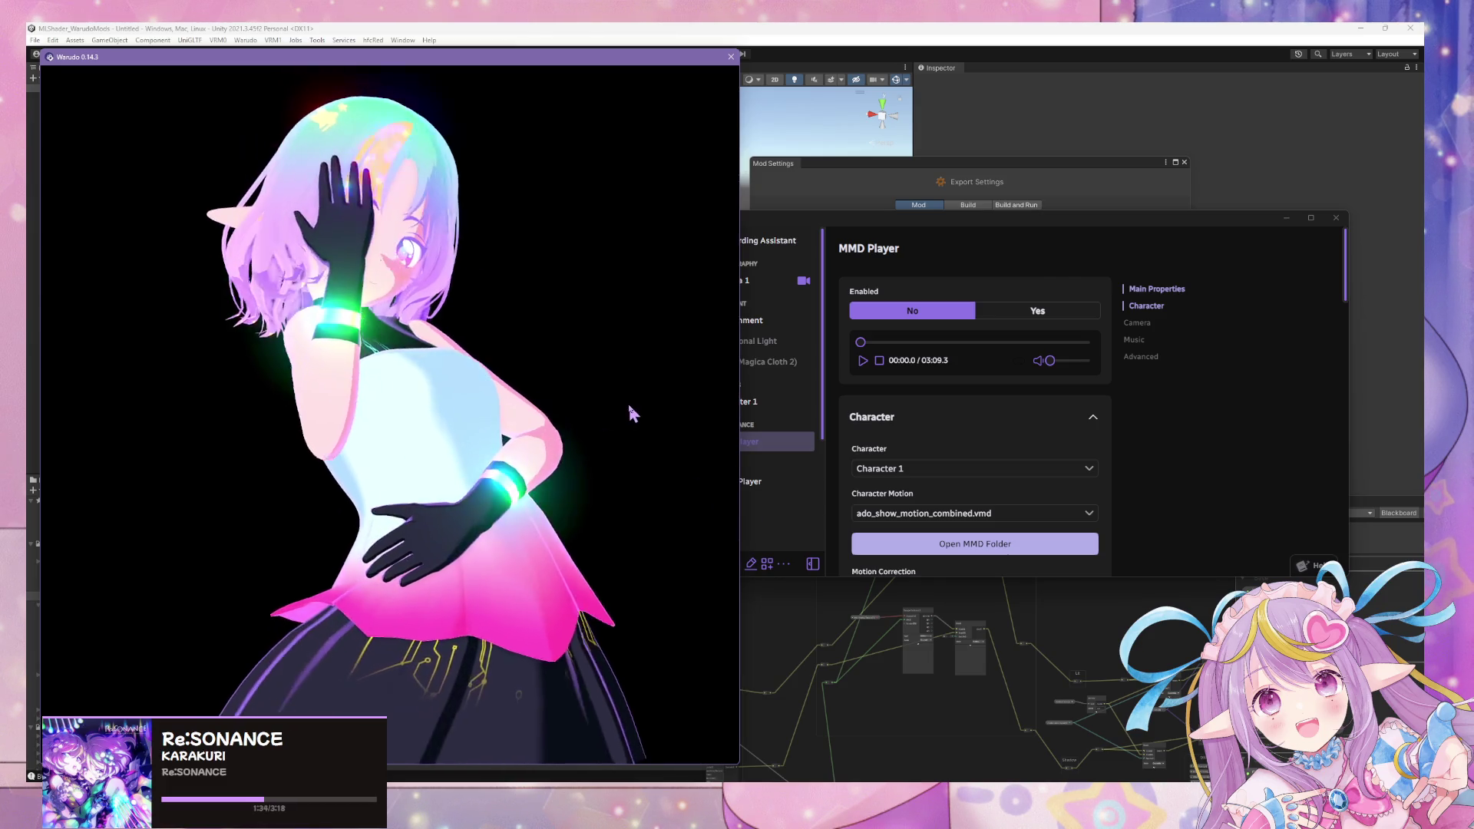
pyautogui.moveTo(673, 781)
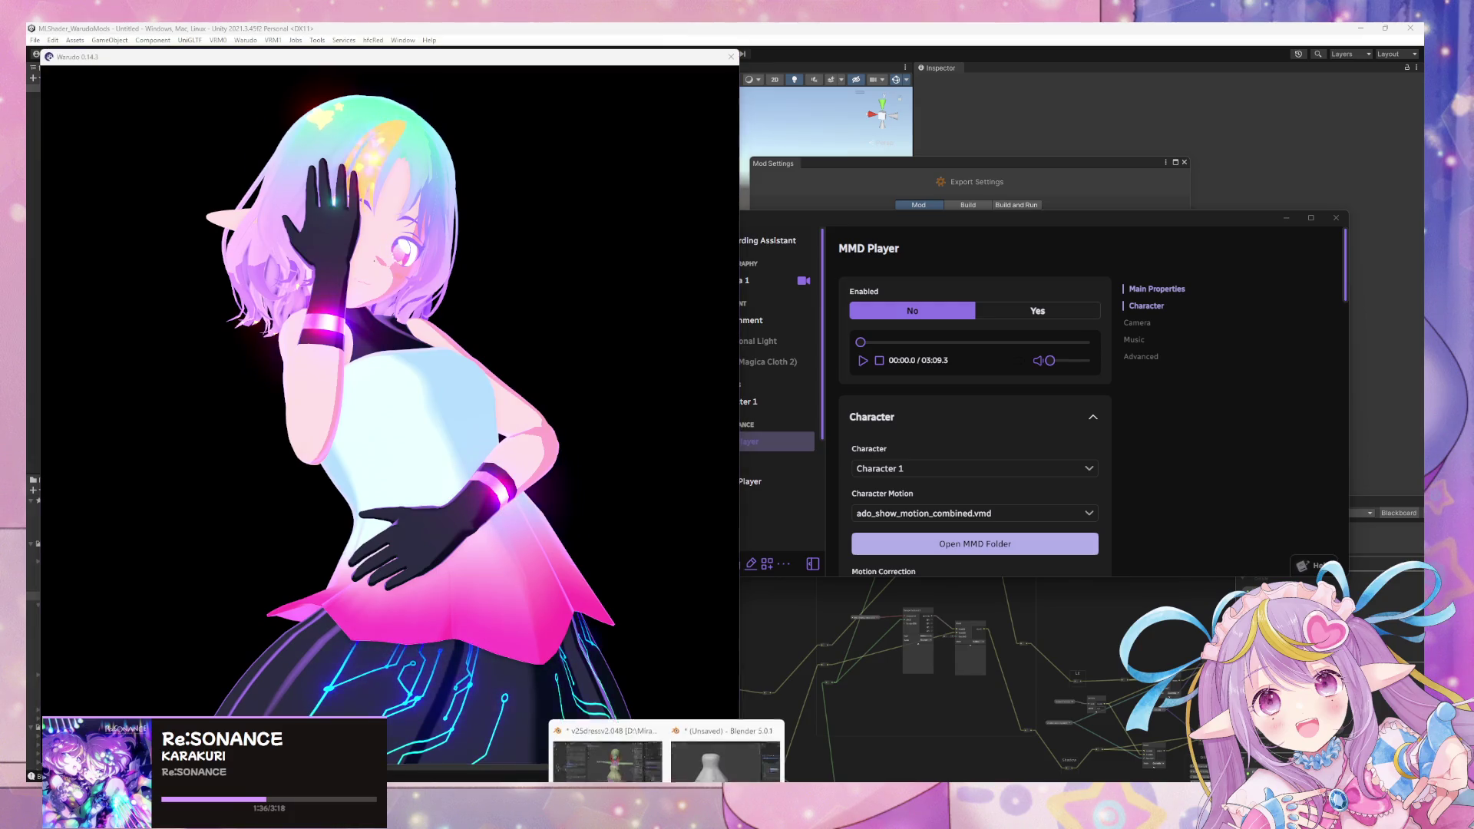
pyautogui.click(606, 737)
# Step: Tab the armature into Edit Mode and back, then switch it to Object Mode
pyautogui.moveTo(841, 530); pyautogui.dragTo(711, 499, button='middle')
pyautogui.press('Tab')
pyautogui.moveTo(669, 551)
pyautogui.mouseDown(button='middle')
pyautogui.moveTo(829, 614)
pyautogui.moveTo(569, 461)
pyautogui.moveTo(655, 451)
pyautogui.moveTo(672, 434)
pyautogui.moveTo(668, 458)
pyautogui.moveTo(694, 497)
pyautogui.moveTo(884, 489)
pyautogui.mouseUp(button='middle')
pyautogui.press('Tab')
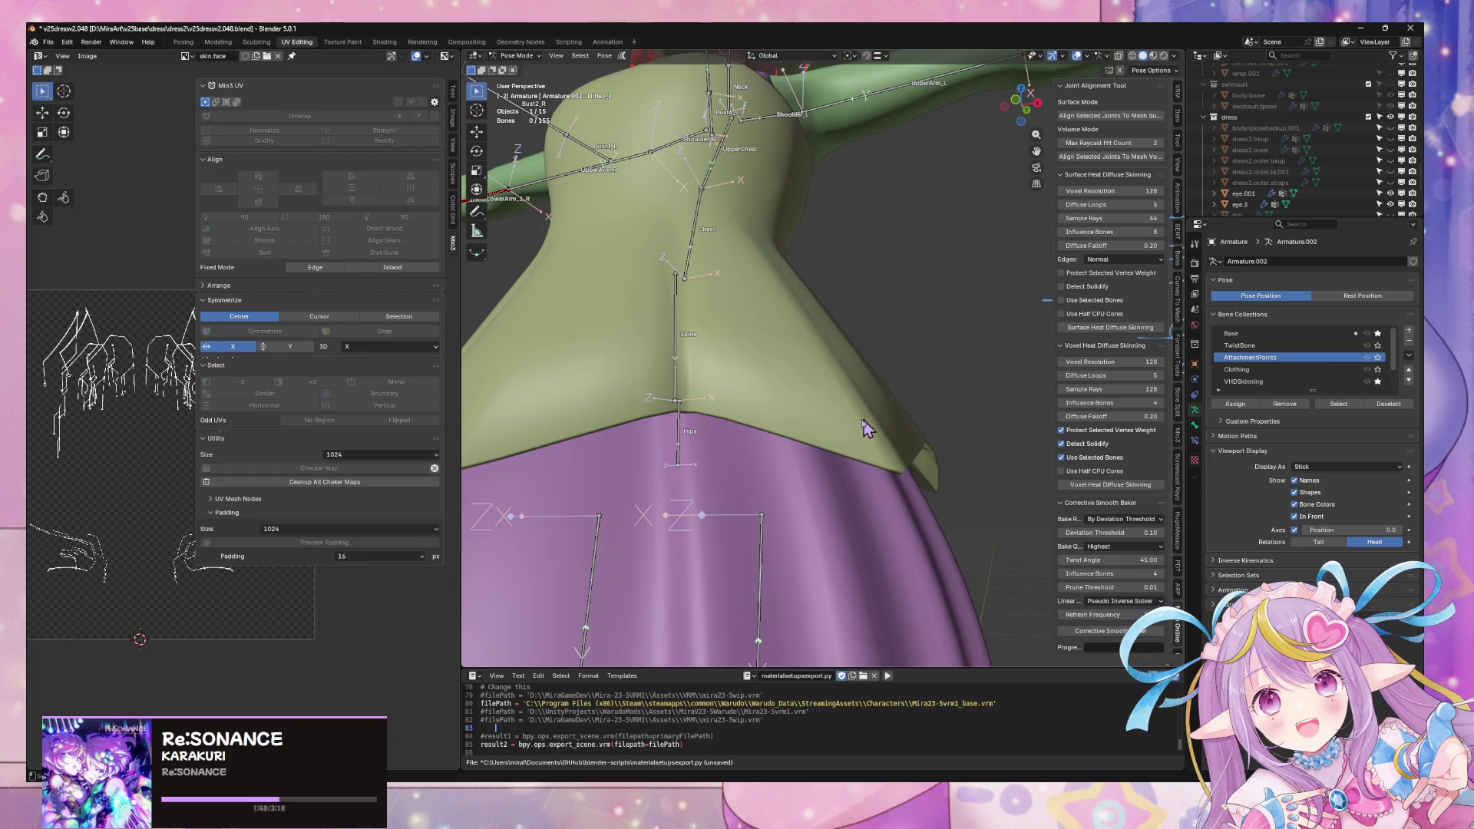
pyautogui.click(496, 63)
pyautogui.click(514, 70)
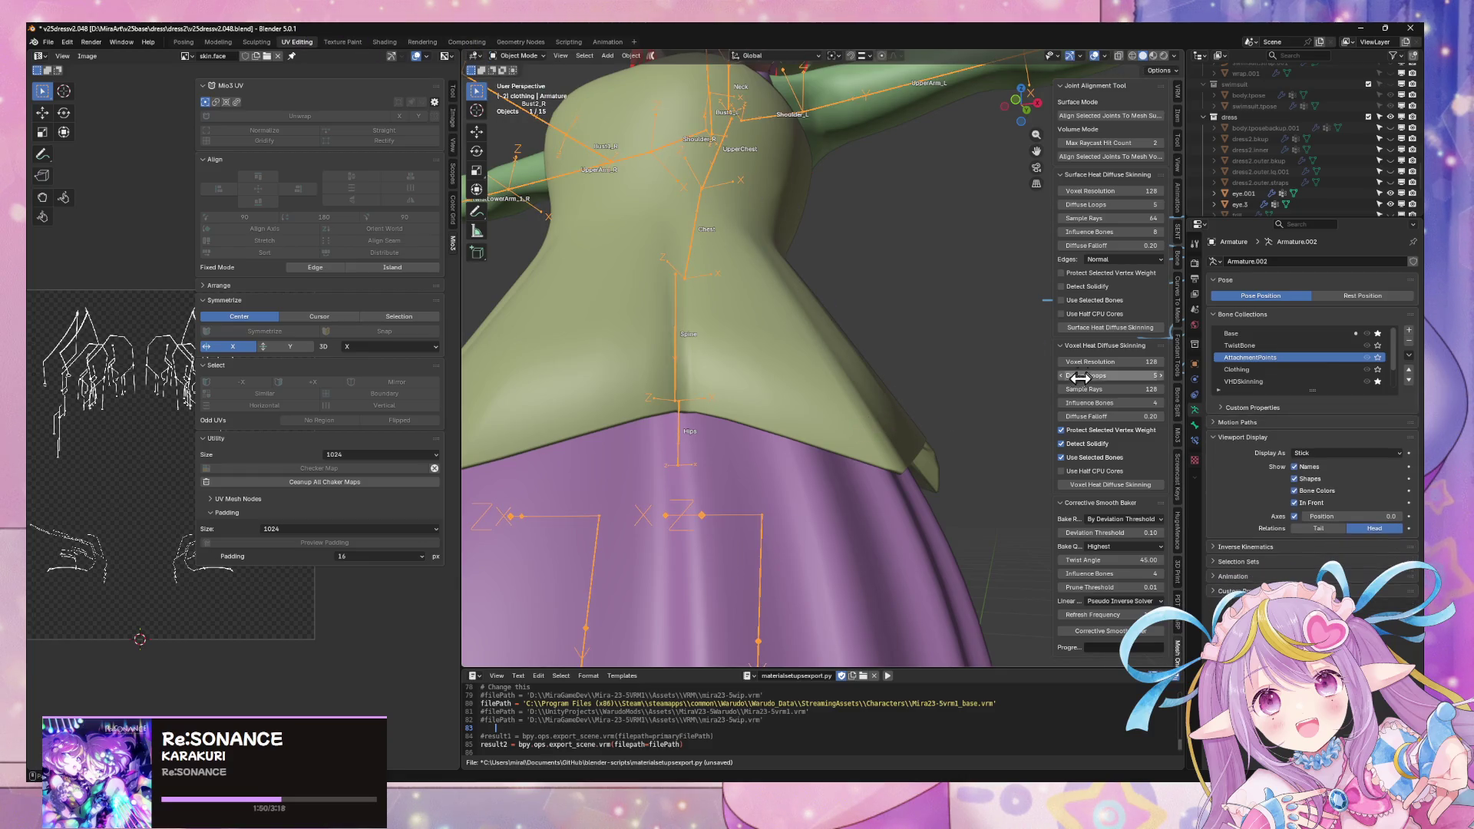
# Step: Review dress2.outer.lq's Subdivision, Solidify and Armature modifiers, then make Armature.002 active
pyautogui.click(908, 412)
pyautogui.moveTo(955, 369); pyautogui.dragTo(791, 315, button='middle')
pyautogui.click(1195, 380)
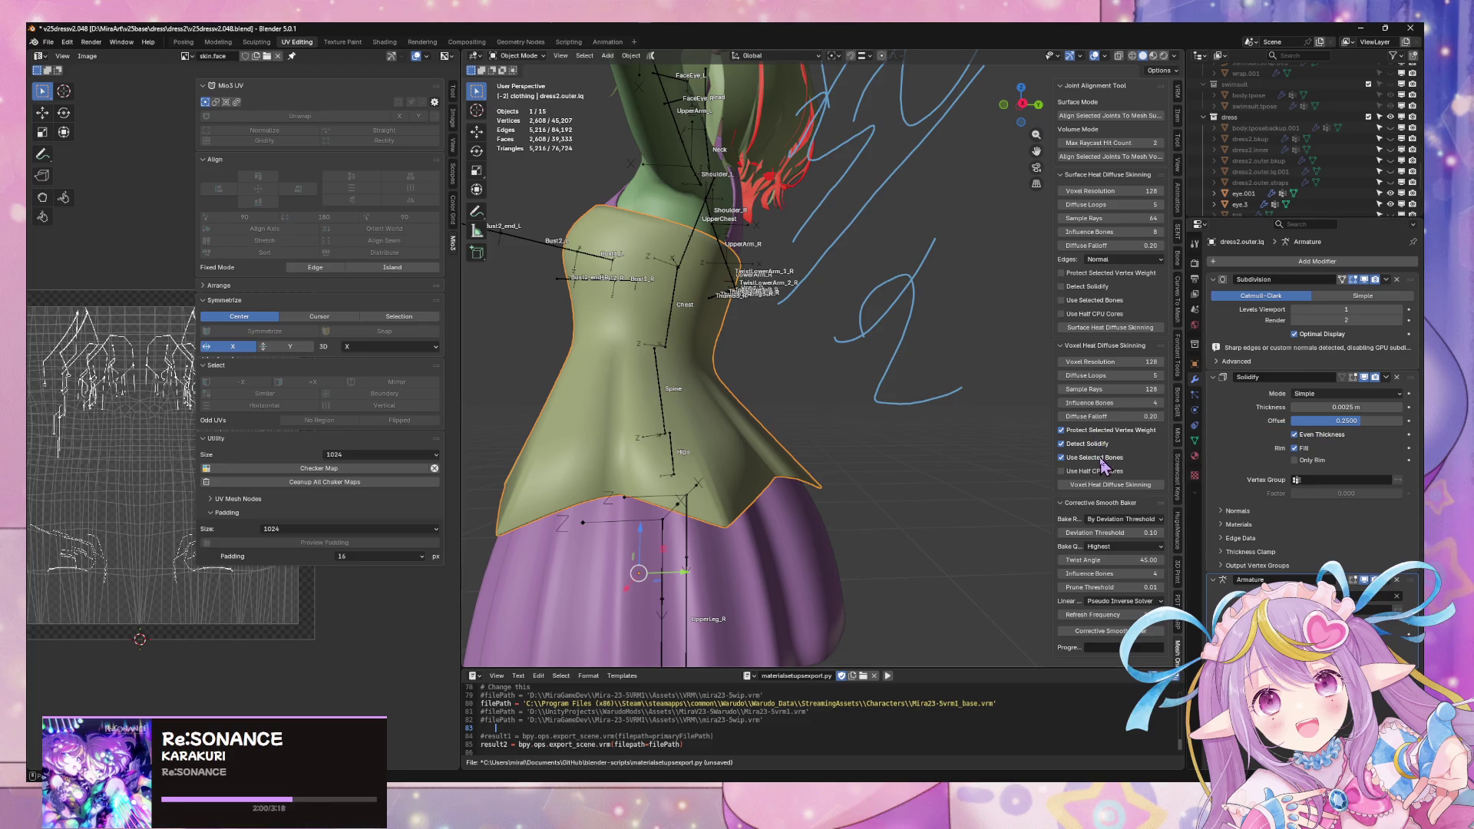
pyautogui.moveTo(811, 374); pyautogui.dragTo(921, 384, button='middle')
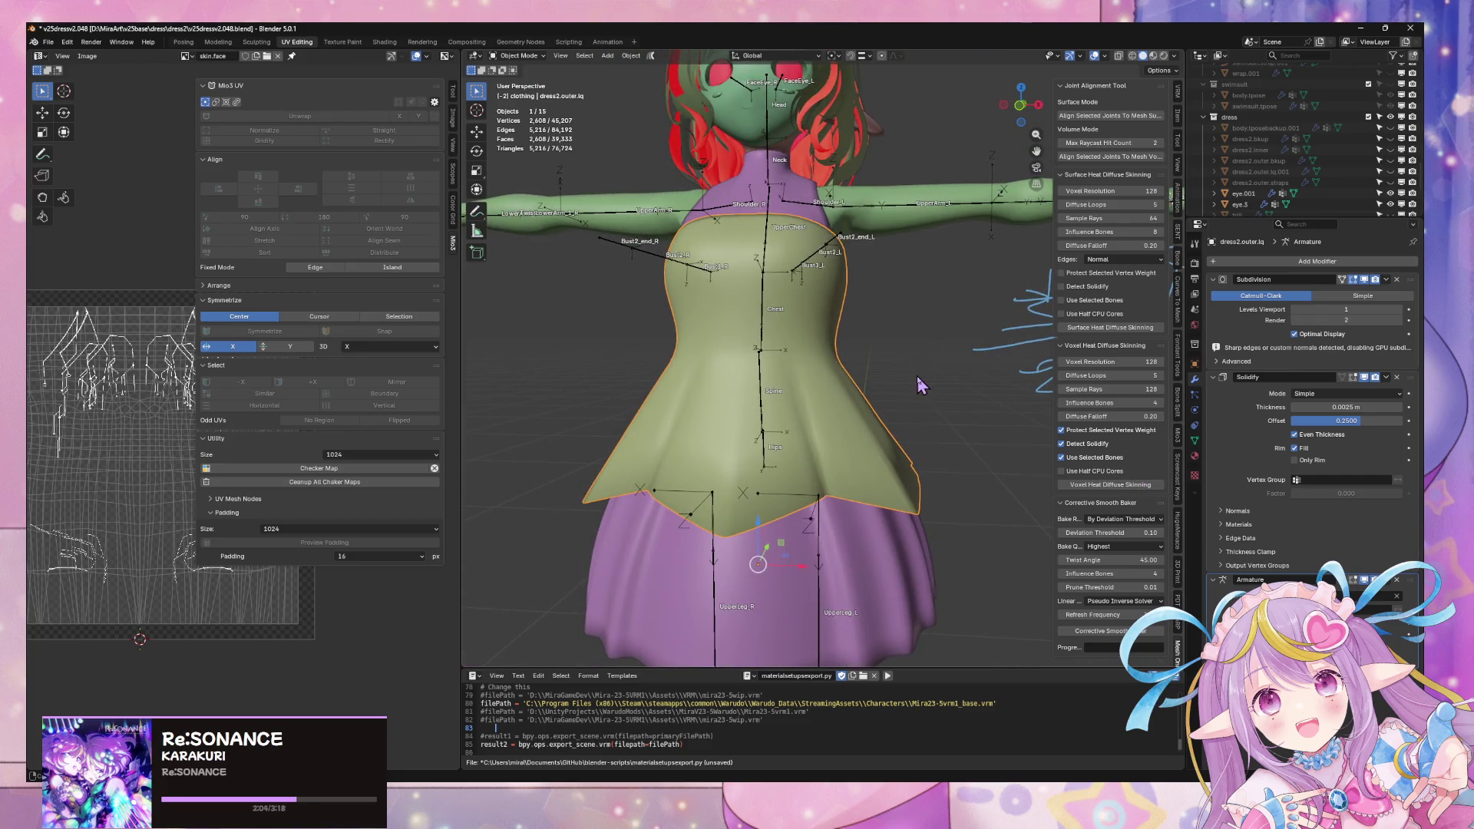
pyautogui.scroll(4, 917, 376)
pyautogui.moveTo(944, 385)
pyautogui.mouseDown(button='middle')
pyautogui.moveTo(865, 329)
pyautogui.moveTo(960, 347)
pyautogui.mouseUp(button='middle')
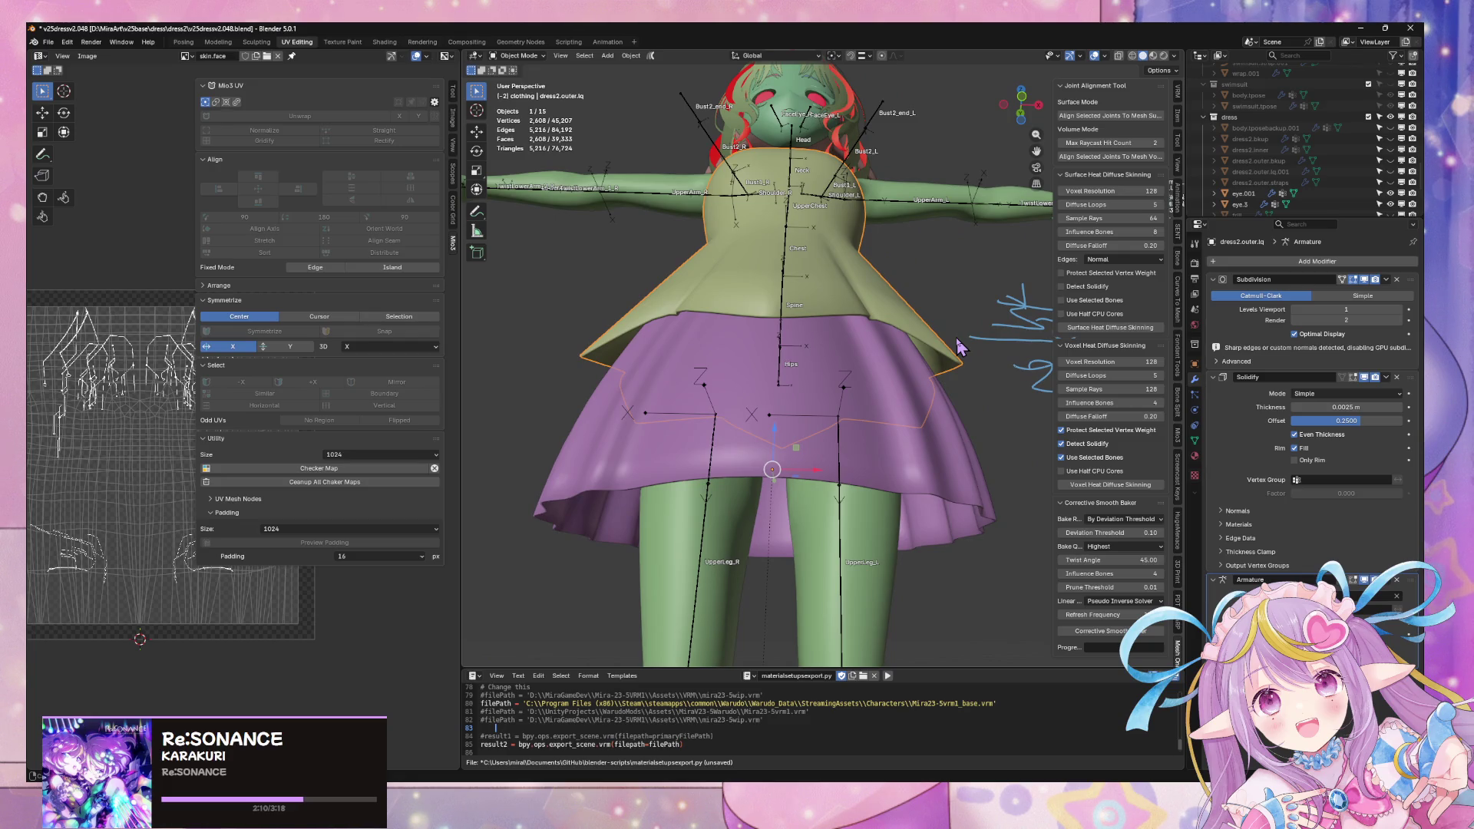
pyautogui.scroll(-3, 960, 347)
pyautogui.moveTo(960, 347)
pyautogui.mouseDown(button='middle')
pyautogui.moveTo(903, 369)
pyautogui.moveTo(940, 376)
pyautogui.moveTo(989, 435)
pyautogui.mouseUp(button='middle')
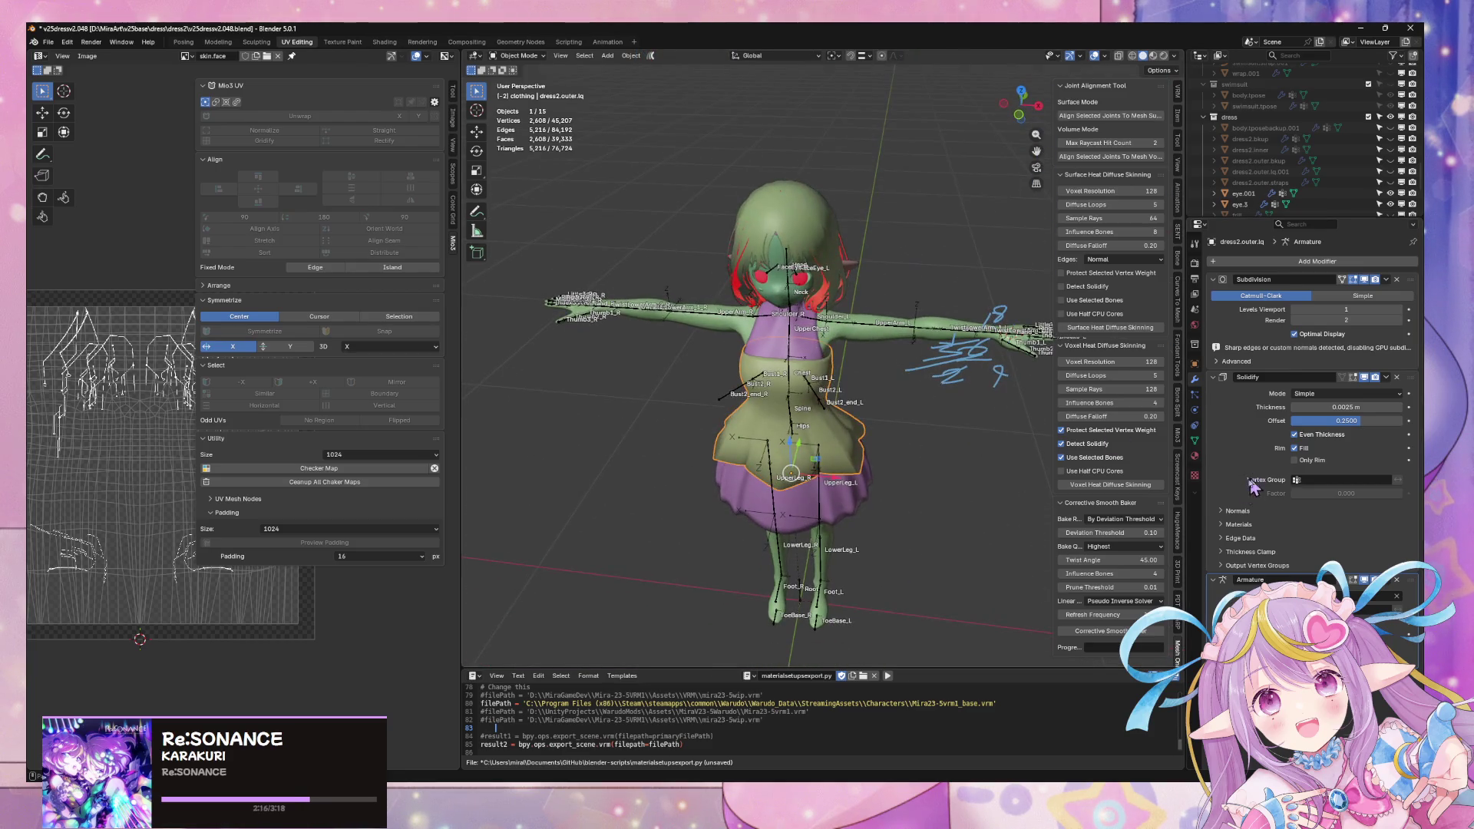
pyautogui.click(952, 340)
pyautogui.click(1196, 412)
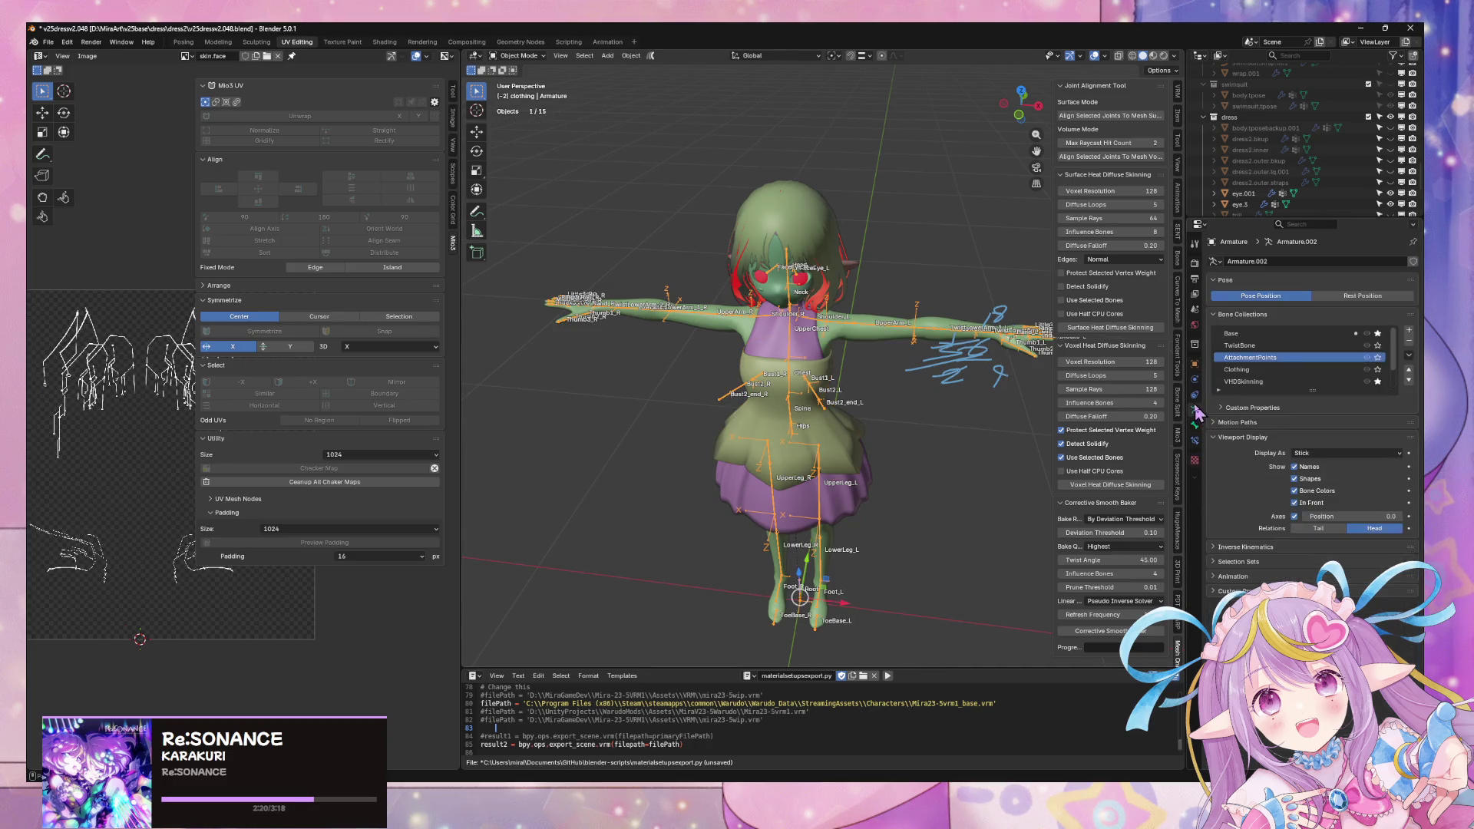
# Step: Hide finger, face and bust bones, then remove the foot and lower-leg bones from VHDSkinning
pyautogui.click(1379, 333)
pyautogui.moveTo(926, 399)
pyautogui.mouseDown(button='middle')
pyautogui.moveTo(936, 341)
pyautogui.moveTo(1004, 347)
pyautogui.mouseUp(button='middle')
pyautogui.moveTo(924, 482)
pyautogui.mouseDown(button='middle')
pyautogui.moveTo(913, 349)
pyautogui.moveTo(808, 352)
pyautogui.moveTo(925, 363)
pyautogui.mouseUp(button='middle')
pyautogui.press('Tab')
pyautogui.moveTo(914, 603); pyautogui.dragTo(716, 436)
pyautogui.keyDown('shift'); pyautogui.click(781, 461); pyautogui.keyUp('shift')
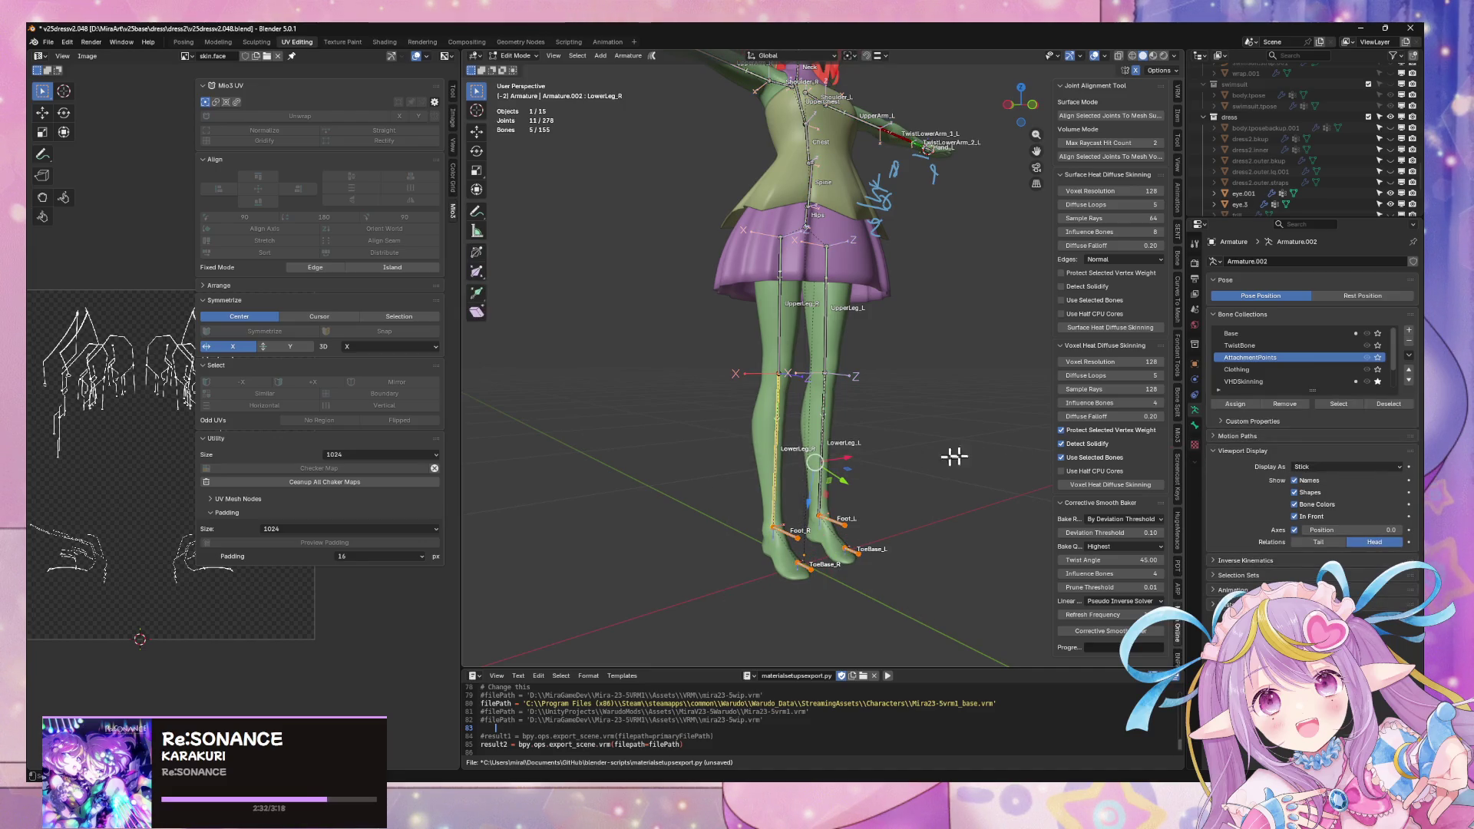
pyautogui.keyDown('shift'); pyautogui.click(827, 417); pyautogui.keyUp('shift')
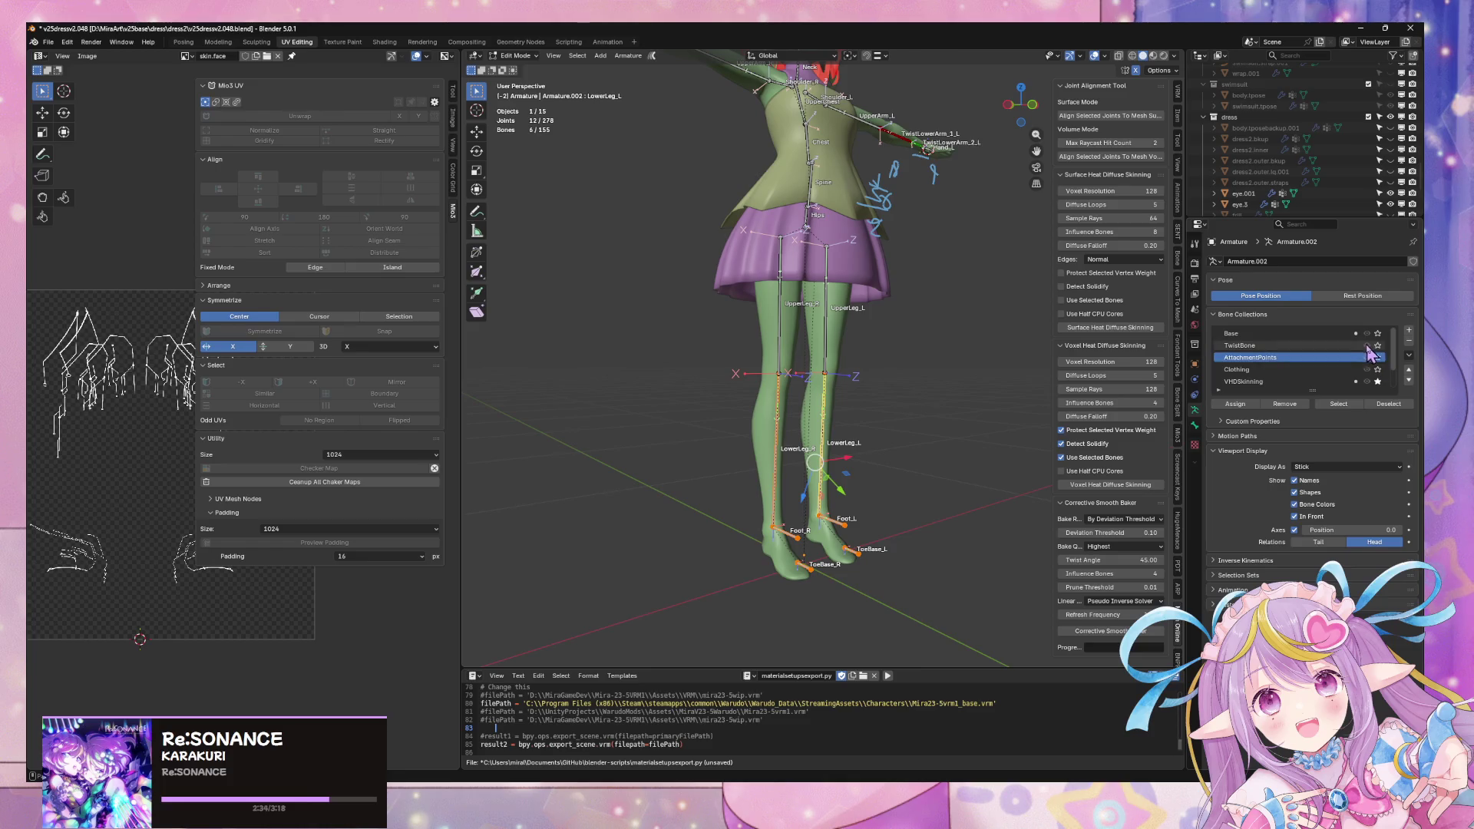
pyautogui.click(1296, 381)
pyautogui.click(1285, 404)
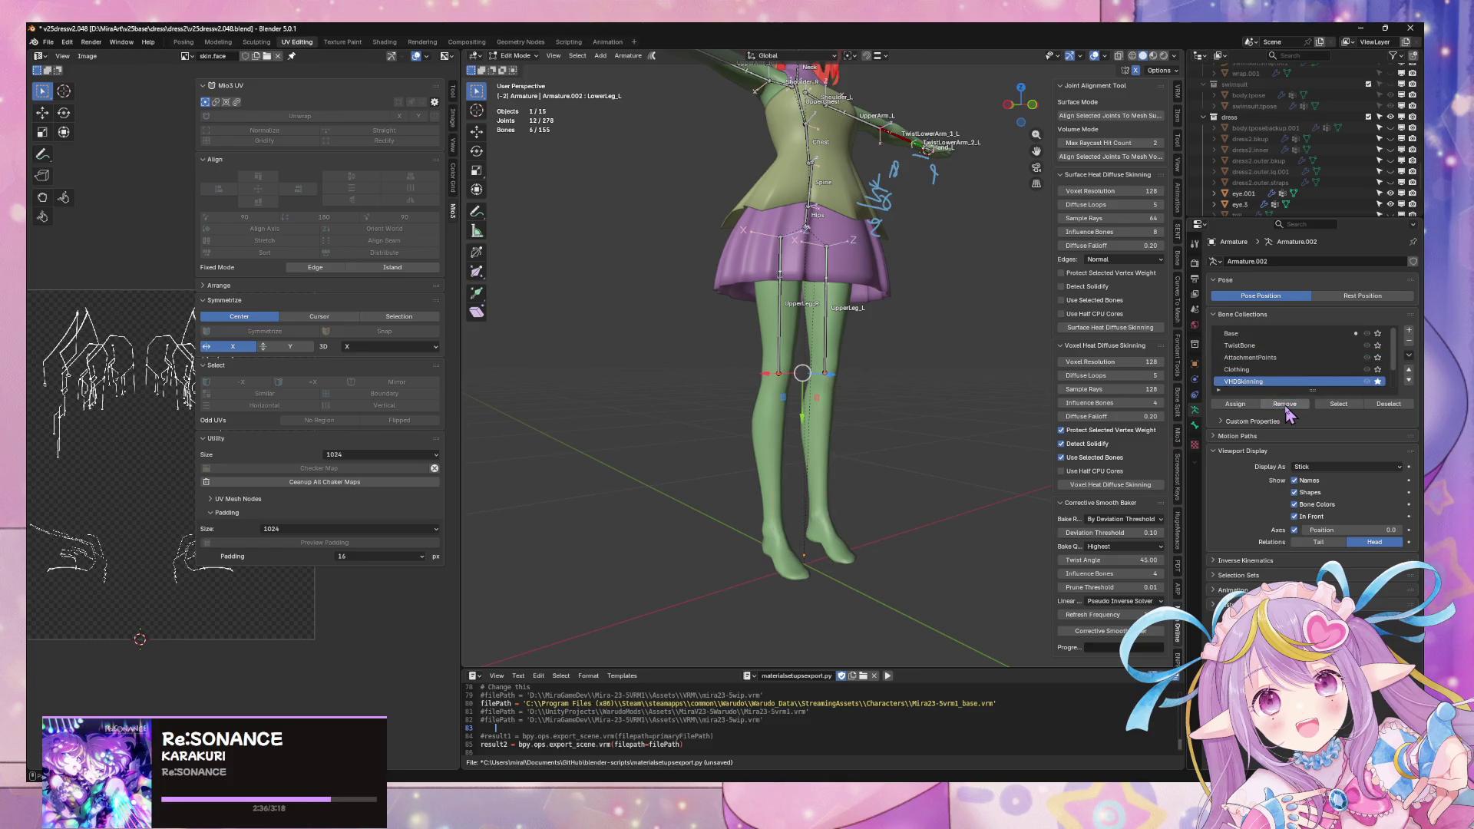
# Step: Remove the left hand and right forearm bones from VHDSkinning, then switch to Warudo
pyautogui.moveTo(925, 340)
pyautogui.mouseDown(button='middle')
pyautogui.moveTo(905, 320)
pyautogui.moveTo(928, 460)
pyautogui.mouseUp(button='middle')
pyautogui.moveTo(938, 506)
pyautogui.mouseDown()
pyautogui.moveTo(740, 389)
pyautogui.moveTo(724, 398)
pyautogui.mouseUp()
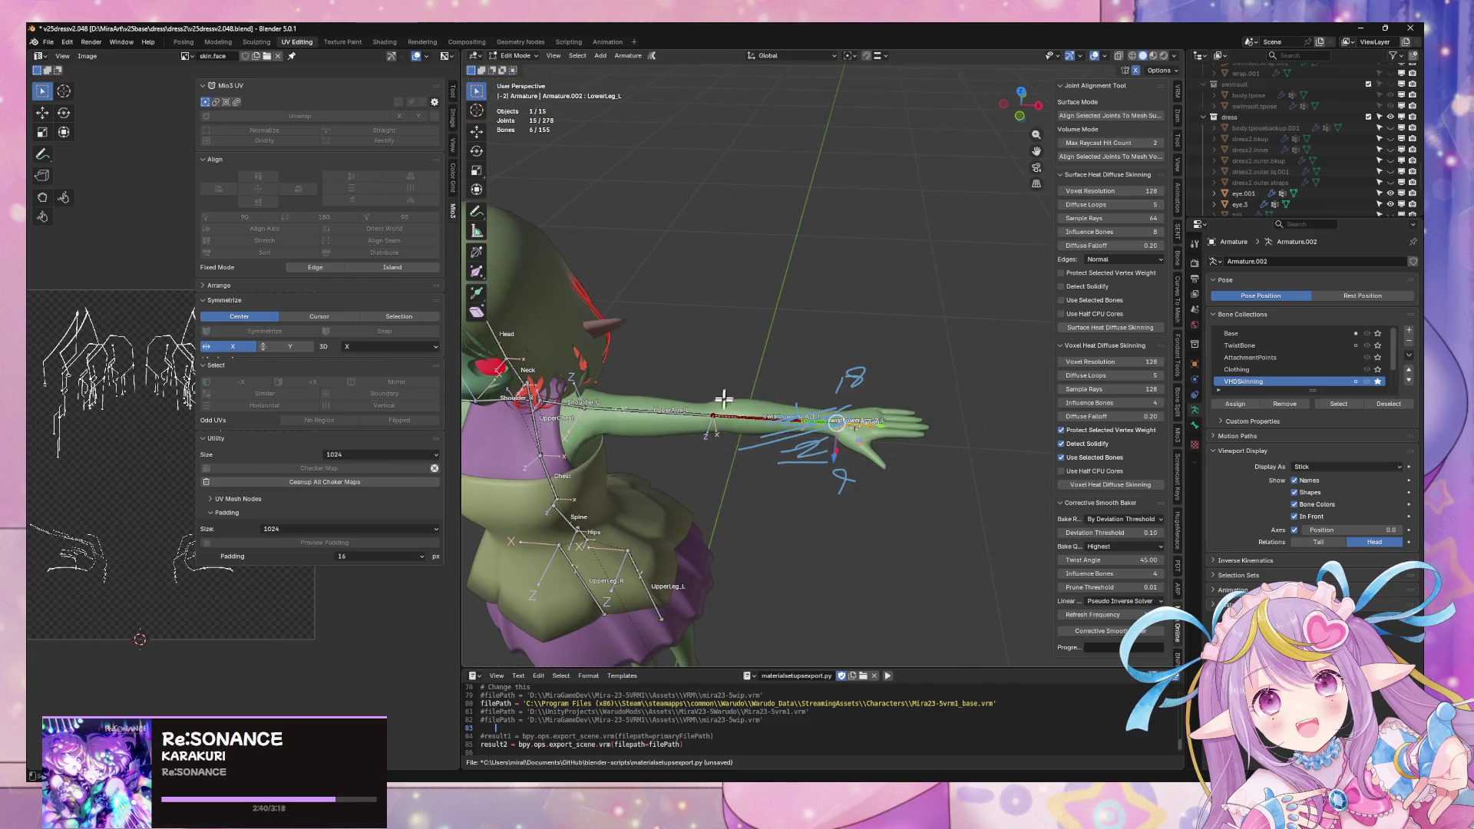
pyautogui.moveTo(791, 420); pyautogui.dragTo(876, 379, button='middle')
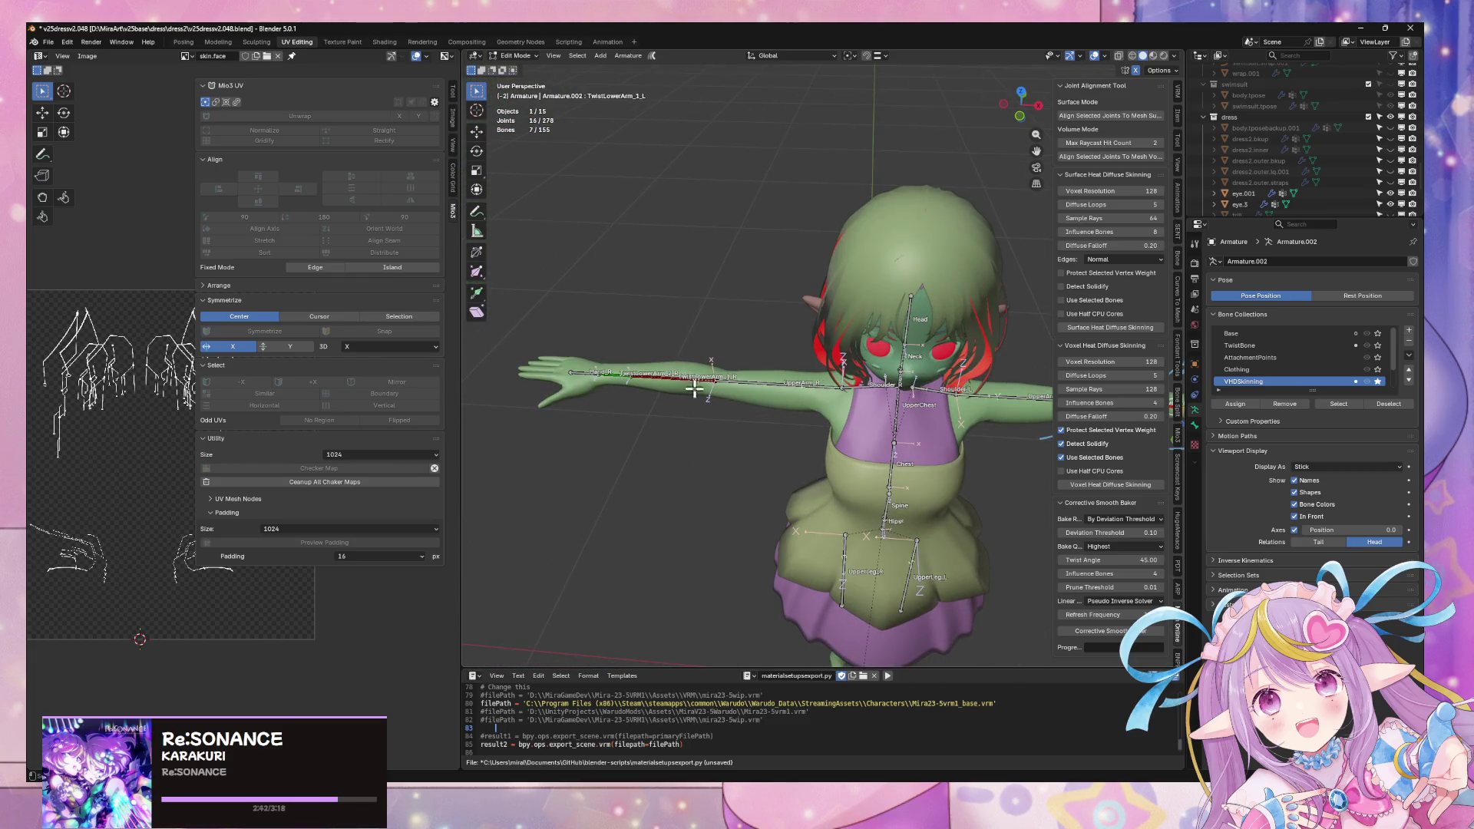
pyautogui.moveTo(700, 390)
pyautogui.mouseDown(button='middle')
pyautogui.moveTo(825, 338)
pyautogui.moveTo(918, 336)
pyautogui.moveTo(918, 287)
pyautogui.moveTo(860, 331)
pyautogui.moveTo(599, 346)
pyautogui.mouseUp(button='middle')
pyautogui.moveTo(569, 343)
pyautogui.mouseDown()
pyautogui.moveTo(780, 430)
pyautogui.moveTo(766, 433)
pyautogui.mouseUp()
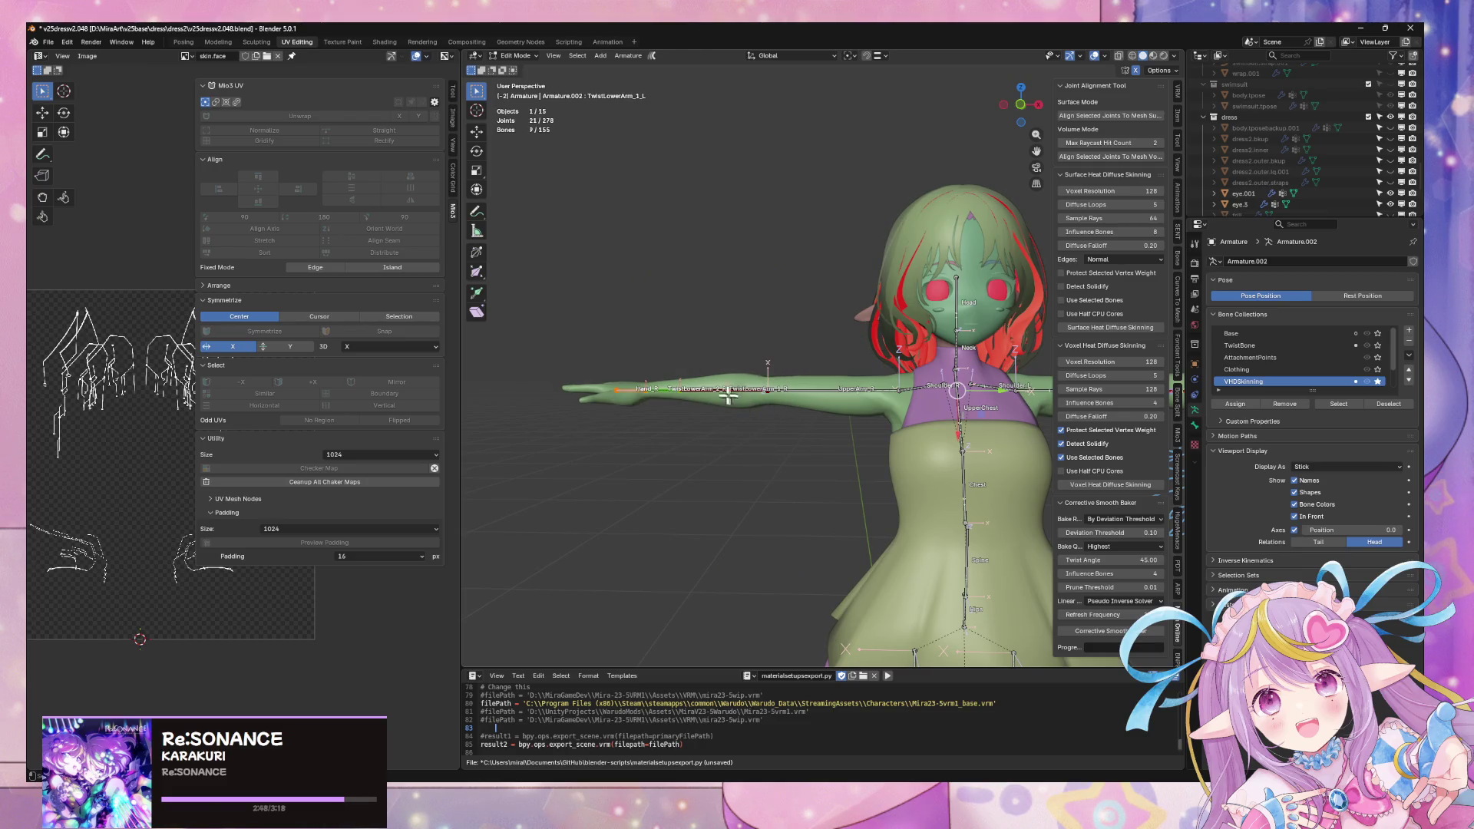
pyautogui.moveTo(770, 365); pyautogui.dragTo(703, 419, button='middle')
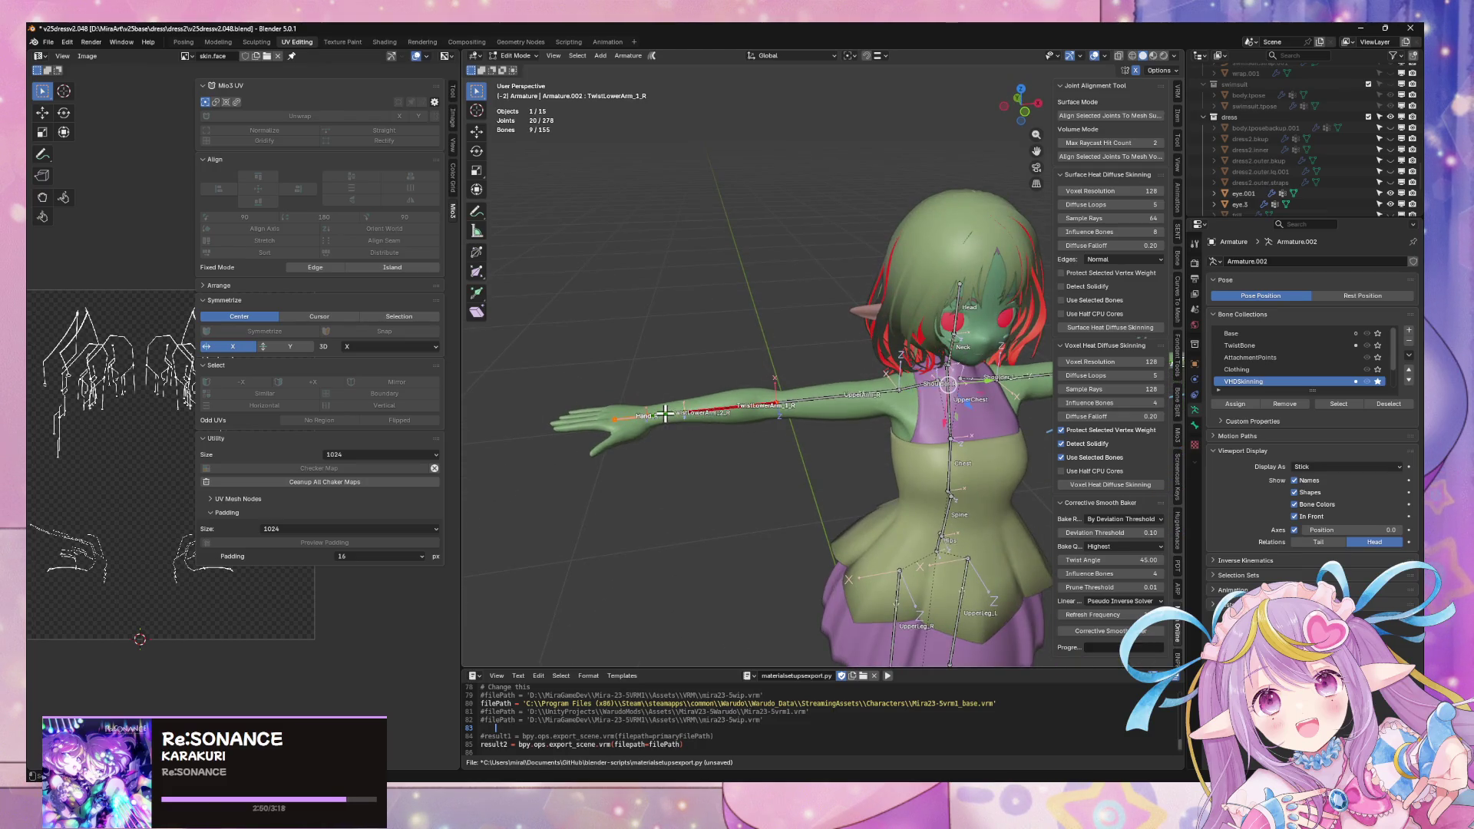
pyautogui.click(1293, 407)
pyautogui.moveTo(910, 408)
pyautogui.mouseDown(button='middle')
pyautogui.moveTo(933, 391)
pyautogui.moveTo(972, 426)
pyautogui.moveTo(779, 354)
pyautogui.moveTo(921, 357)
pyautogui.moveTo(810, 396)
pyautogui.mouseUp(button='middle')
pyautogui.scroll(-3, 810, 396)
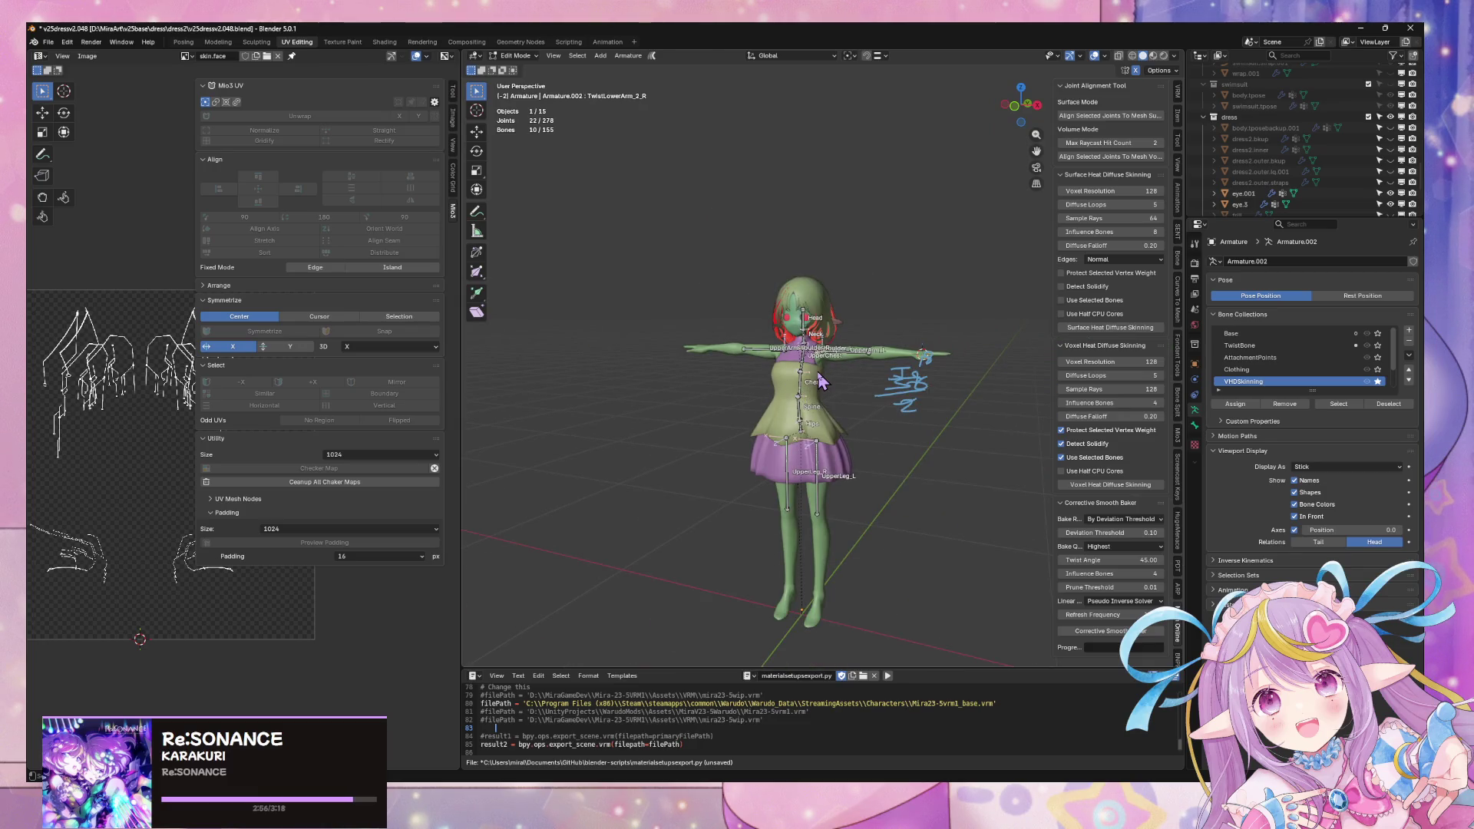
pyautogui.scroll(5, 881, 408)
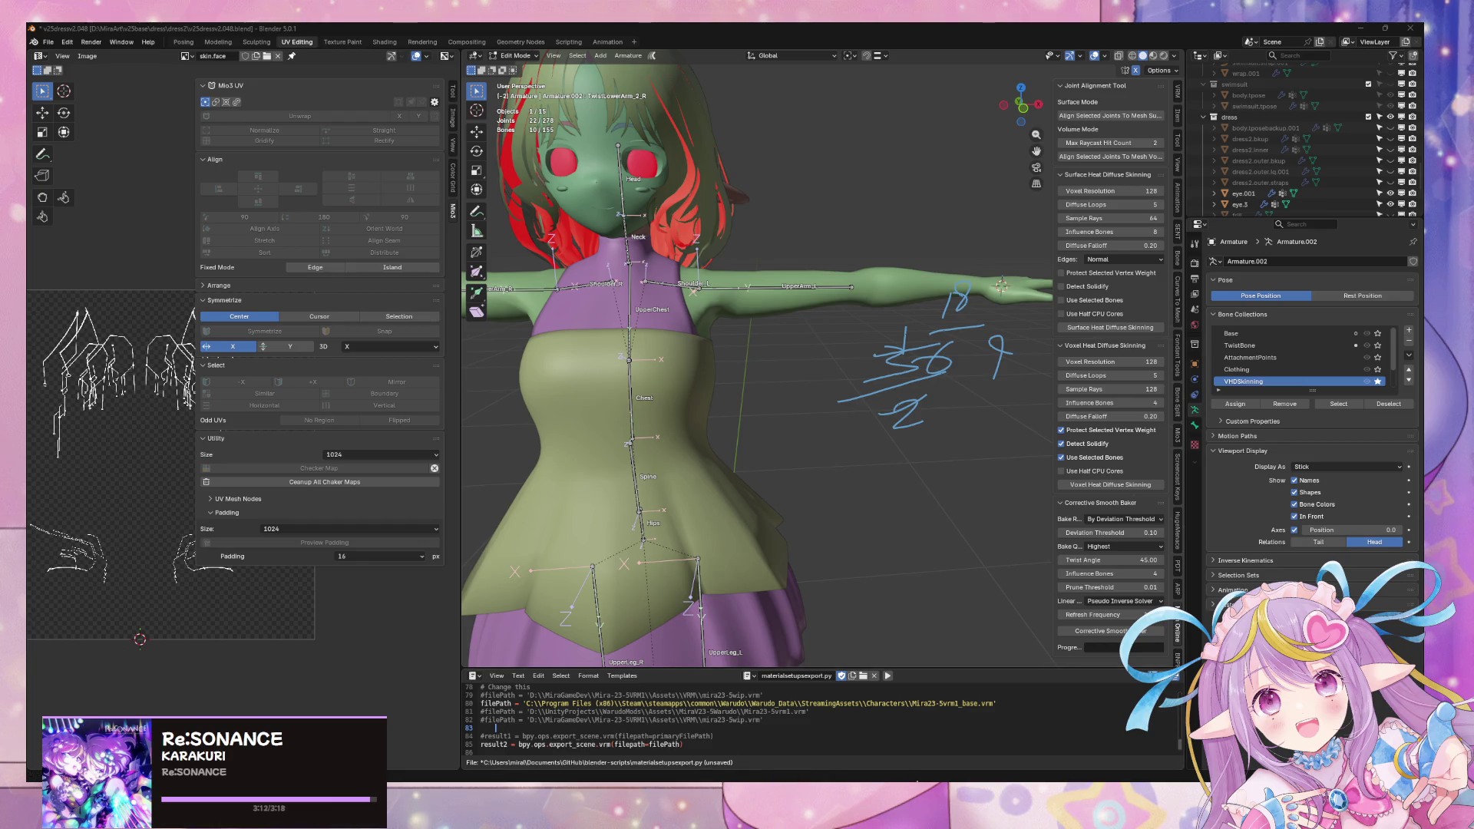
pyautogui.hotkey('alt', 'Tab')
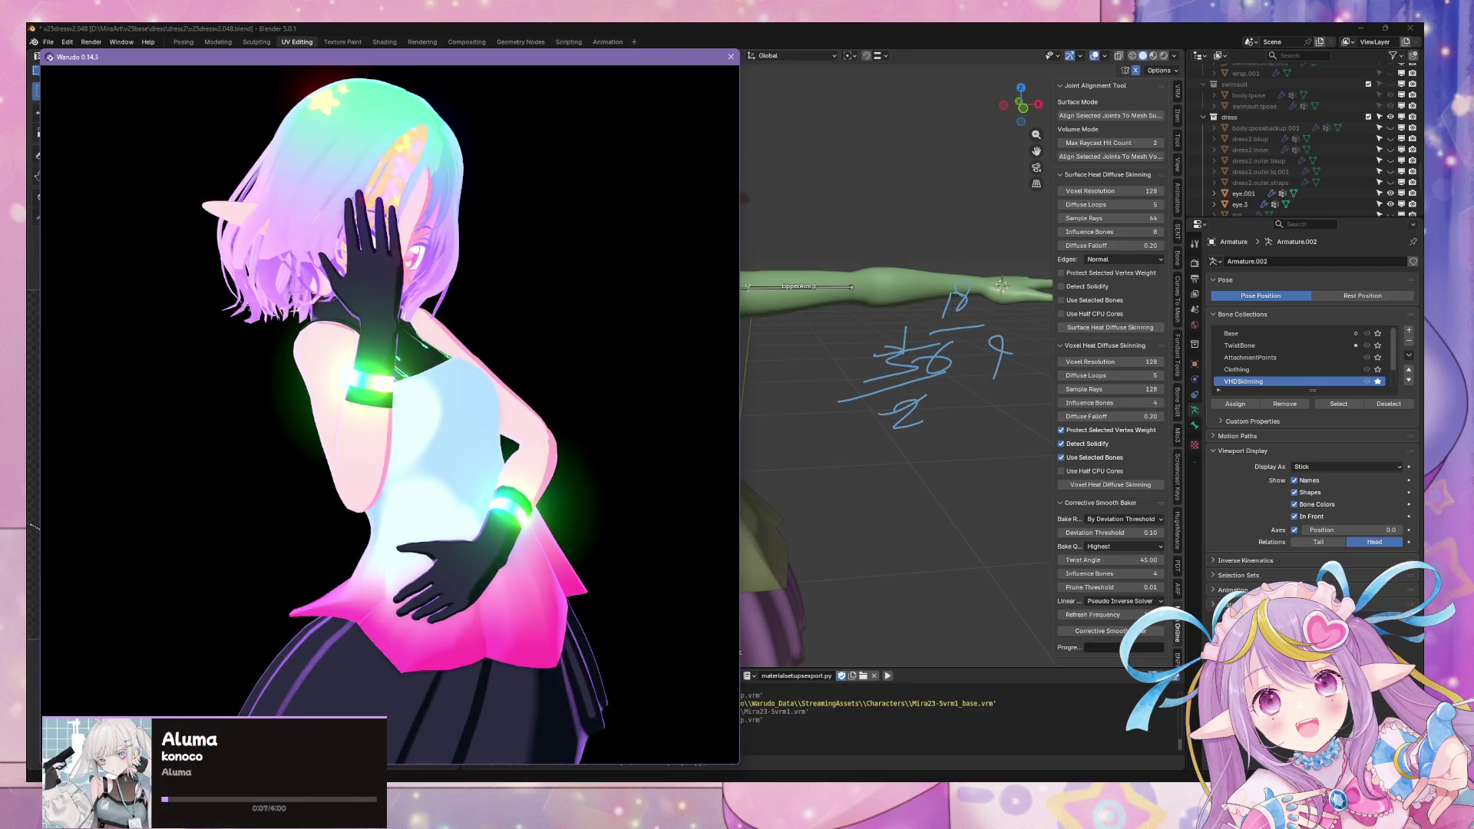
# Step: Dismiss the Steam library window with Alt+Tab to get back to Warudo
pyautogui.moveTo(931, 237)
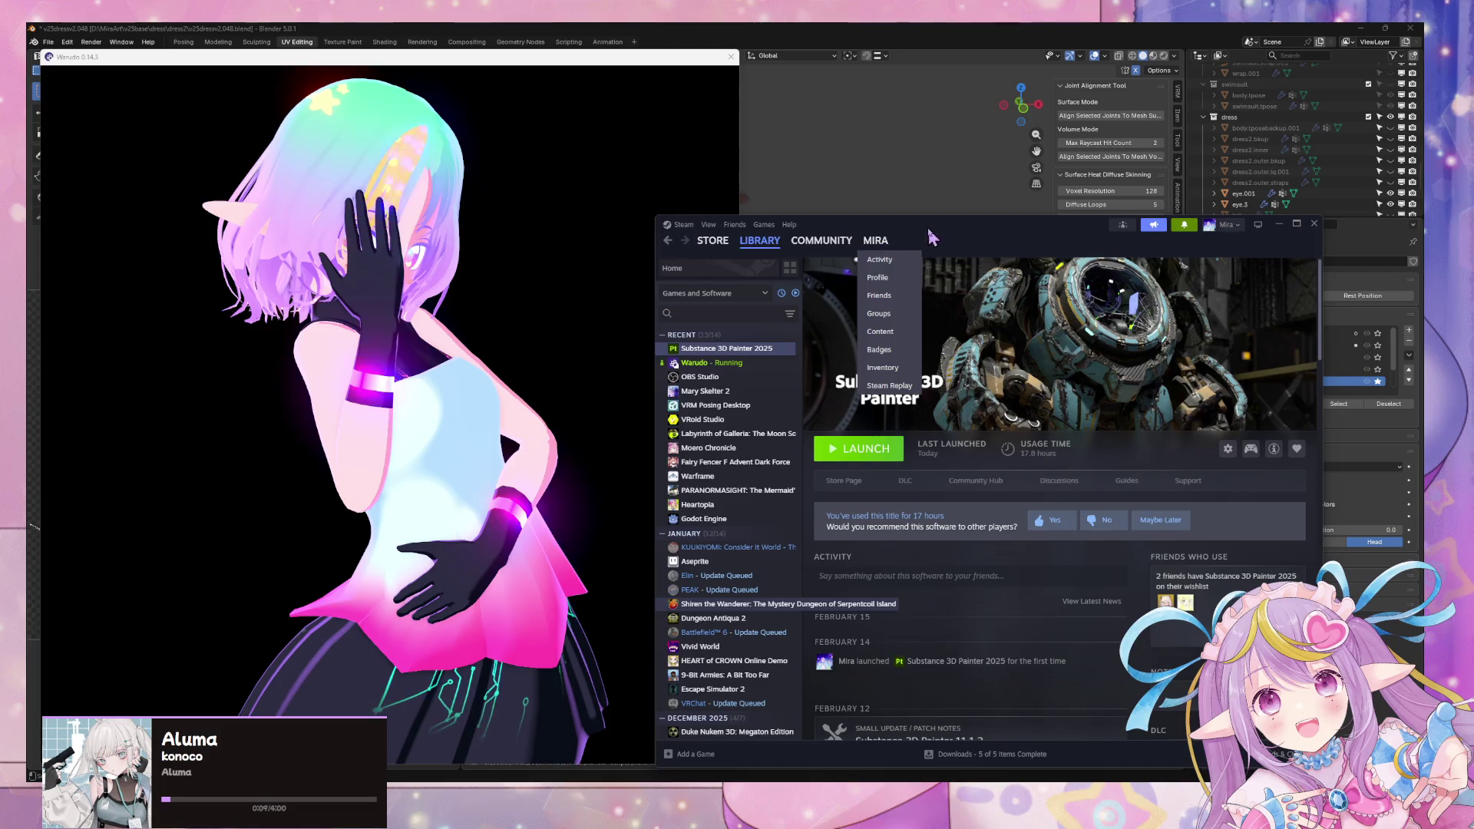
pyautogui.hotkey('alt', 'Tab')
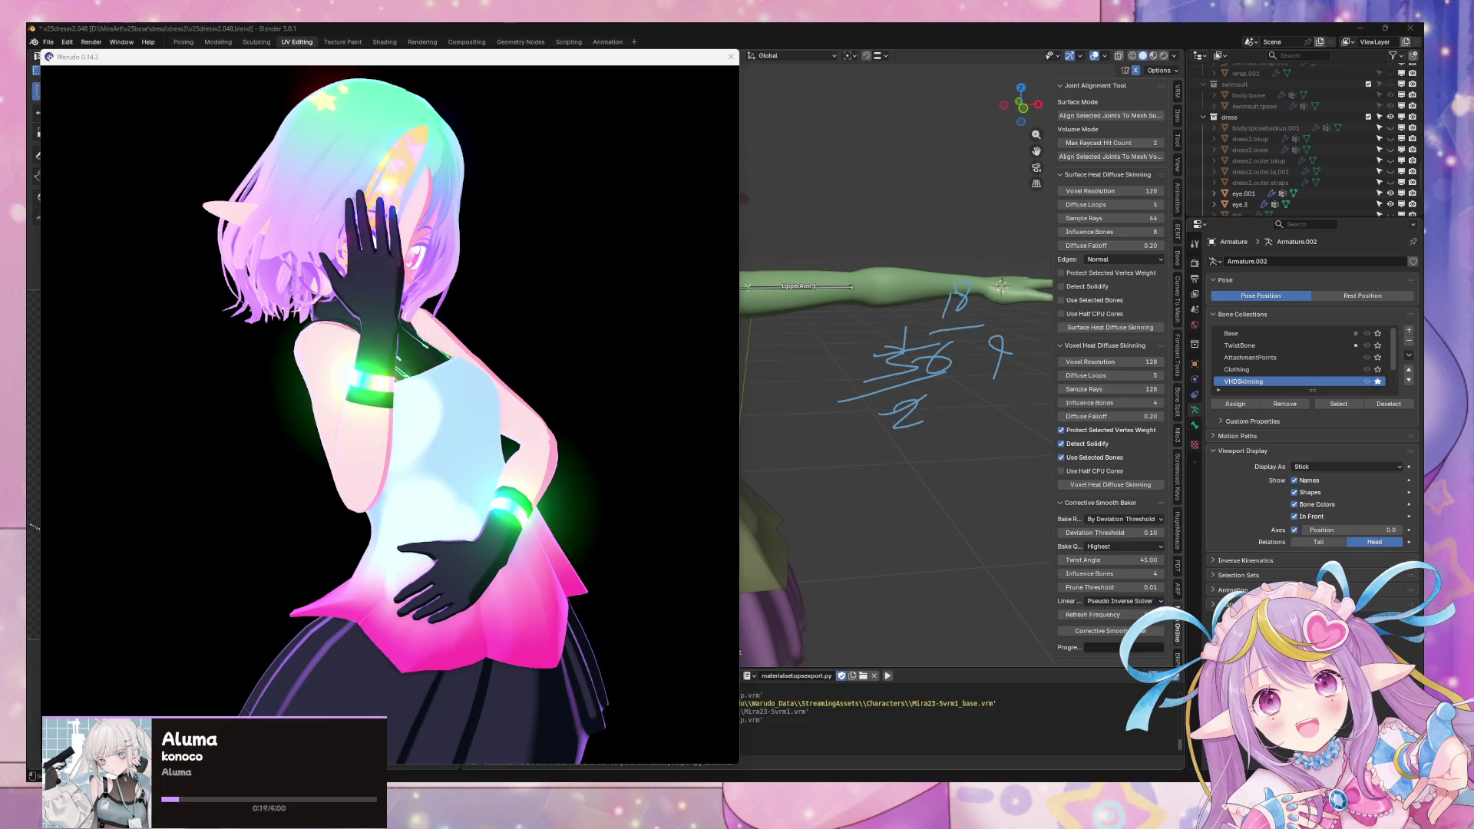
# Step: Watch the avatar's dress in Warudo's preview, then bring Blender back to the front
pyautogui.click(446, 506)
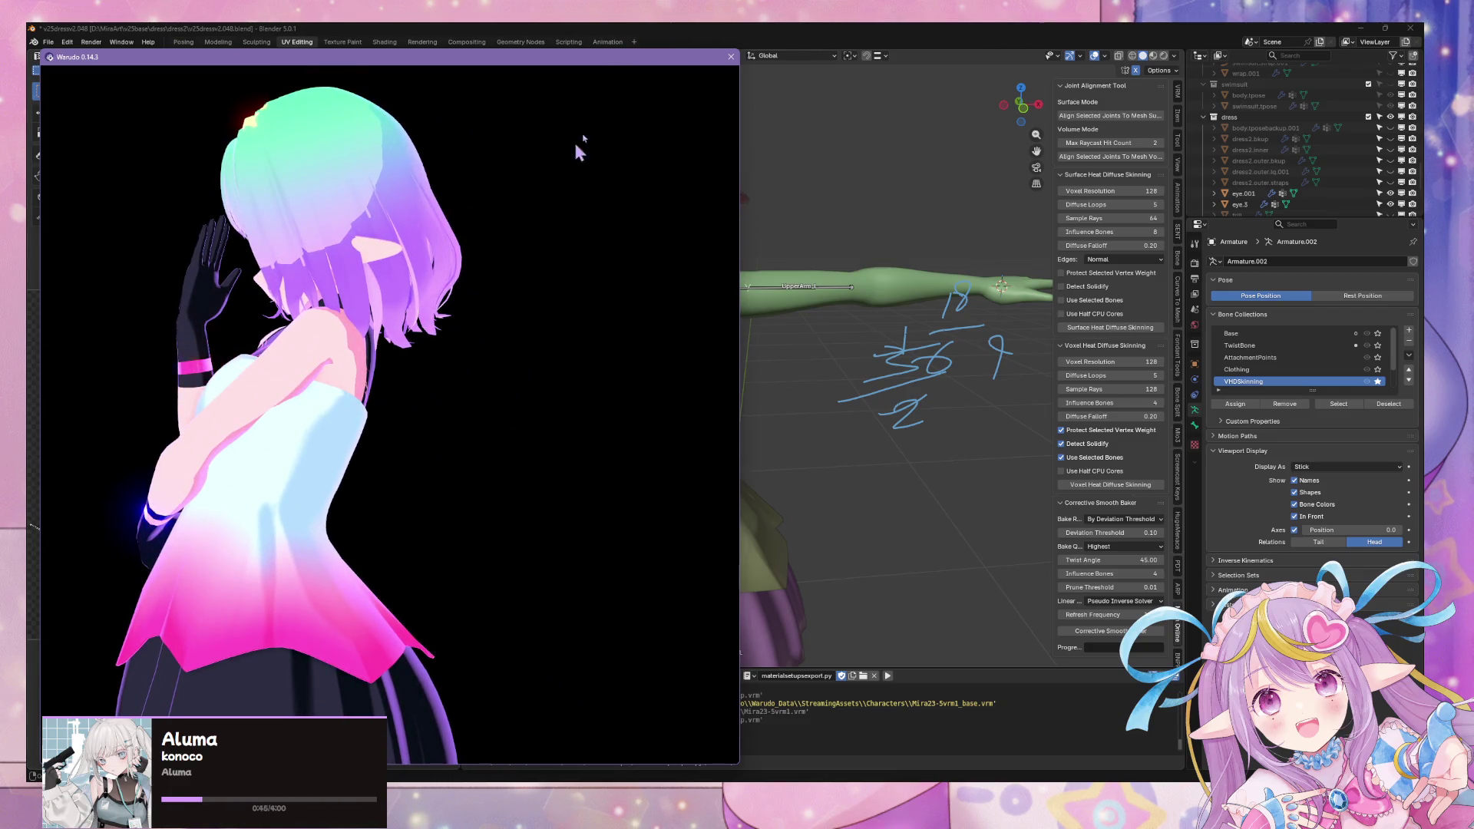
pyautogui.click(565, 32)
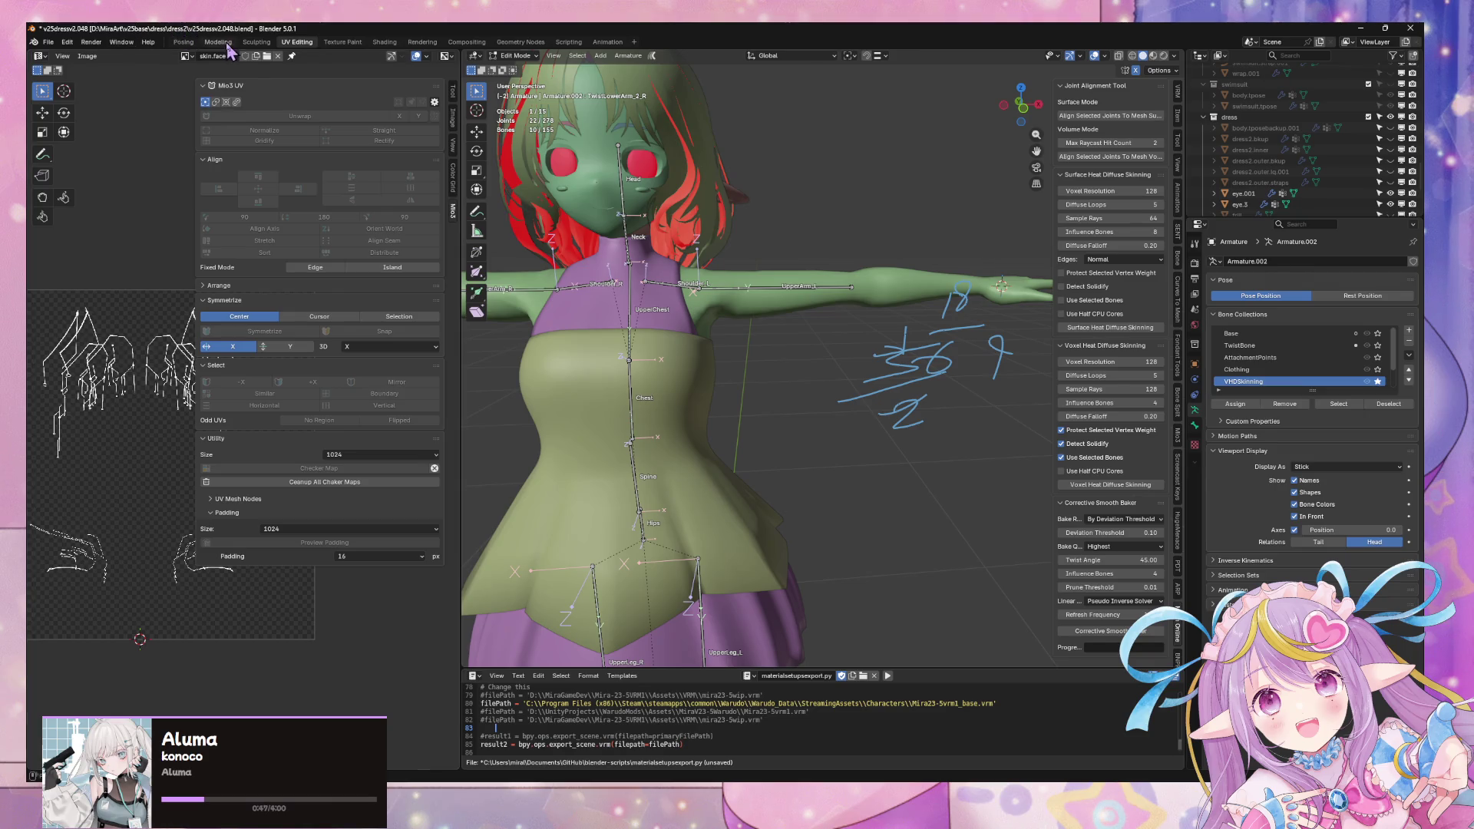
# Step: In UV Editing, select all dress2.outer.lq UV islands and move them up along Y by about 0.93
pyautogui.click(226, 43)
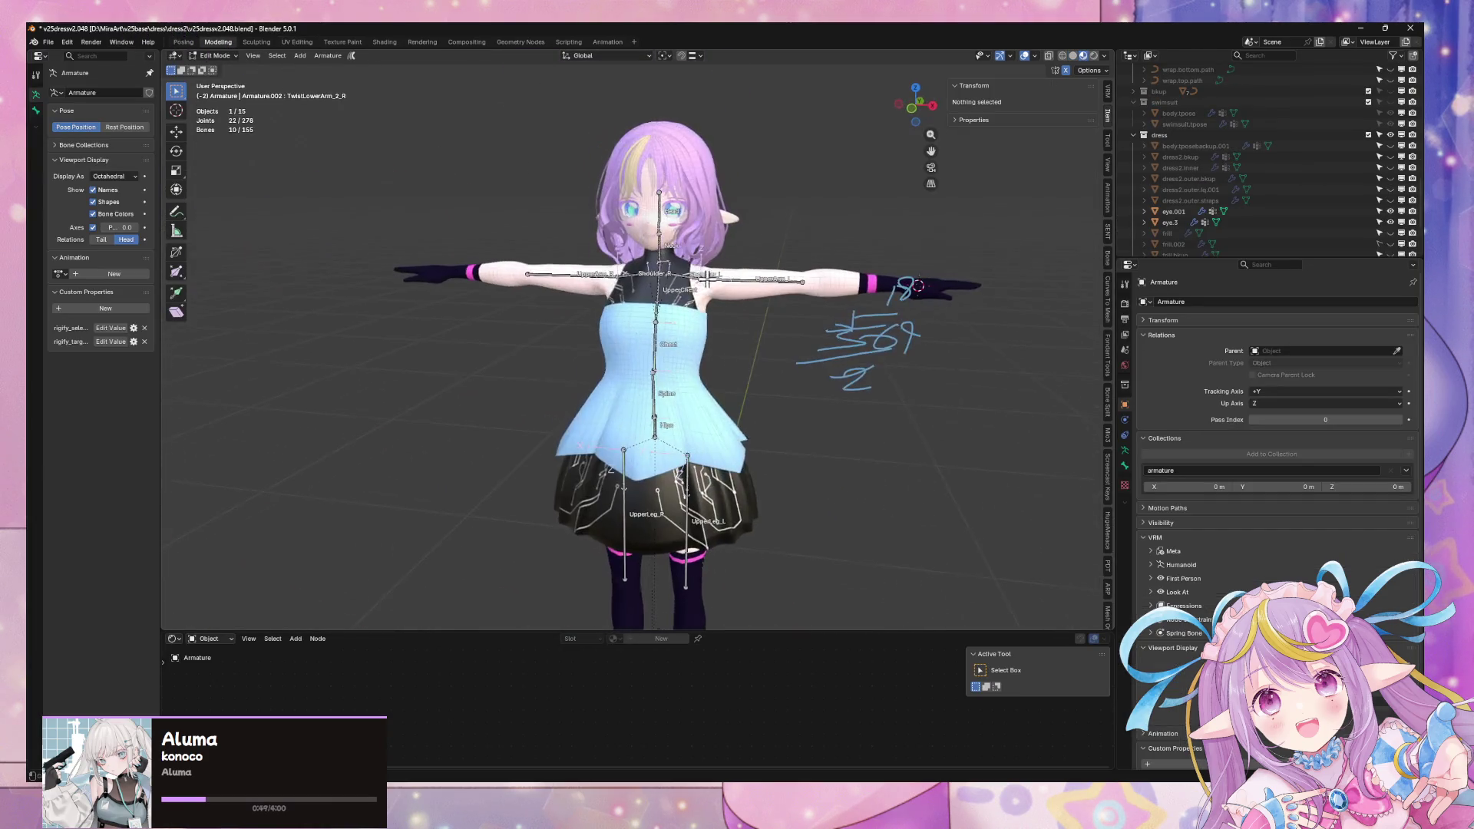
pyautogui.click(297, 42)
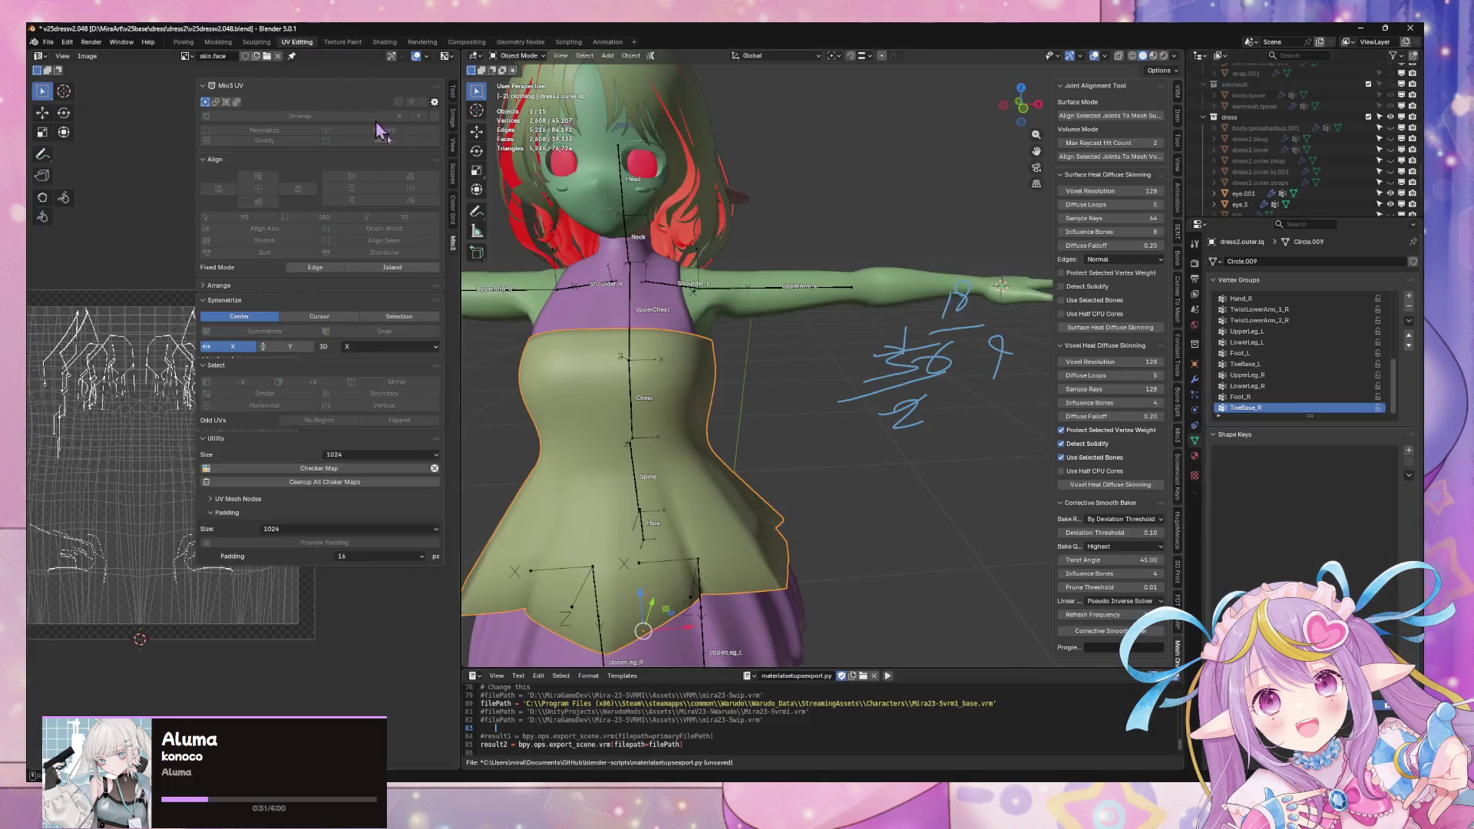
pyautogui.press('Tab')
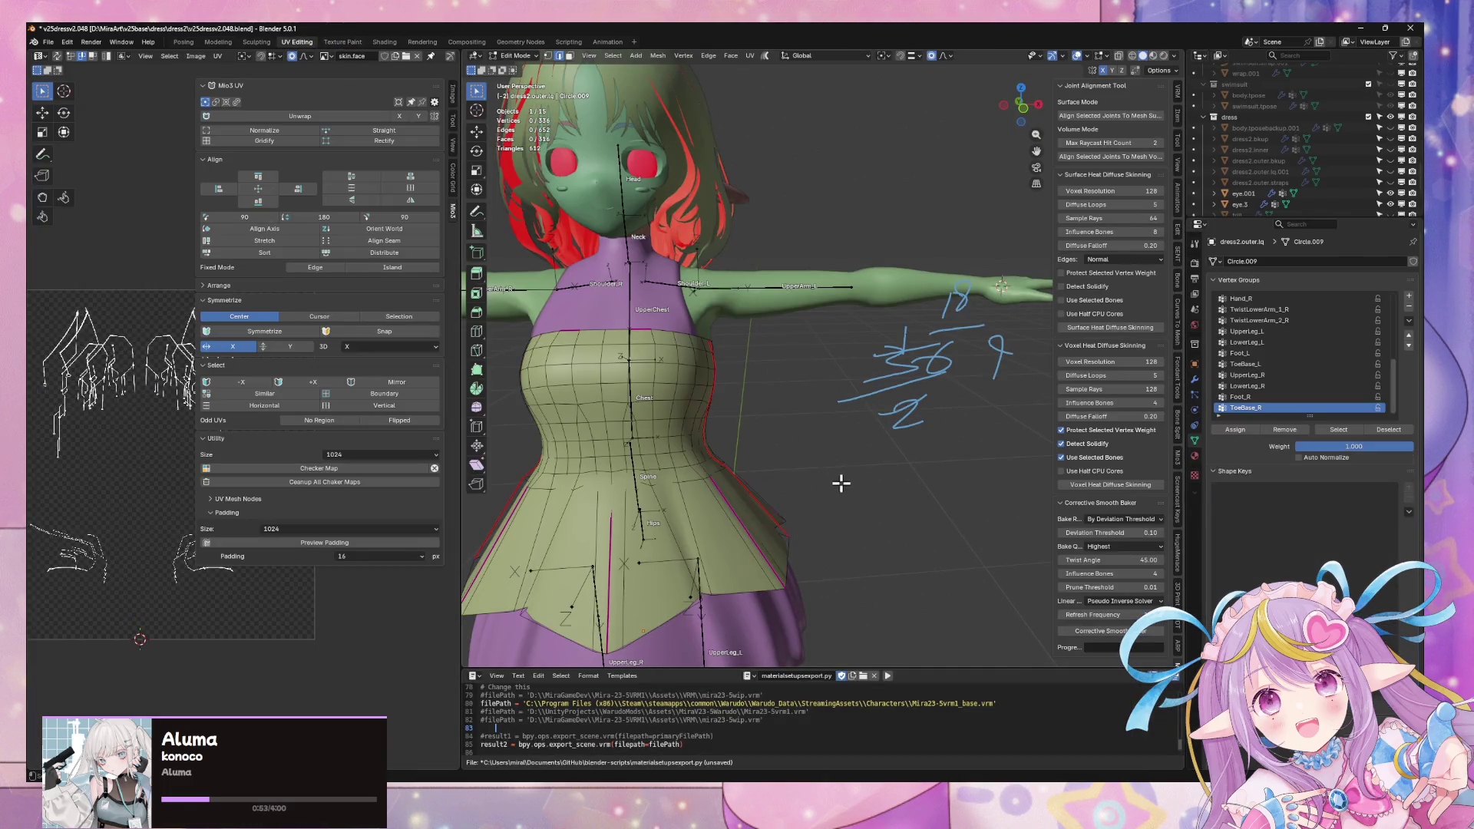
pyautogui.press('a')
pyautogui.scroll(-3, 191, 407)
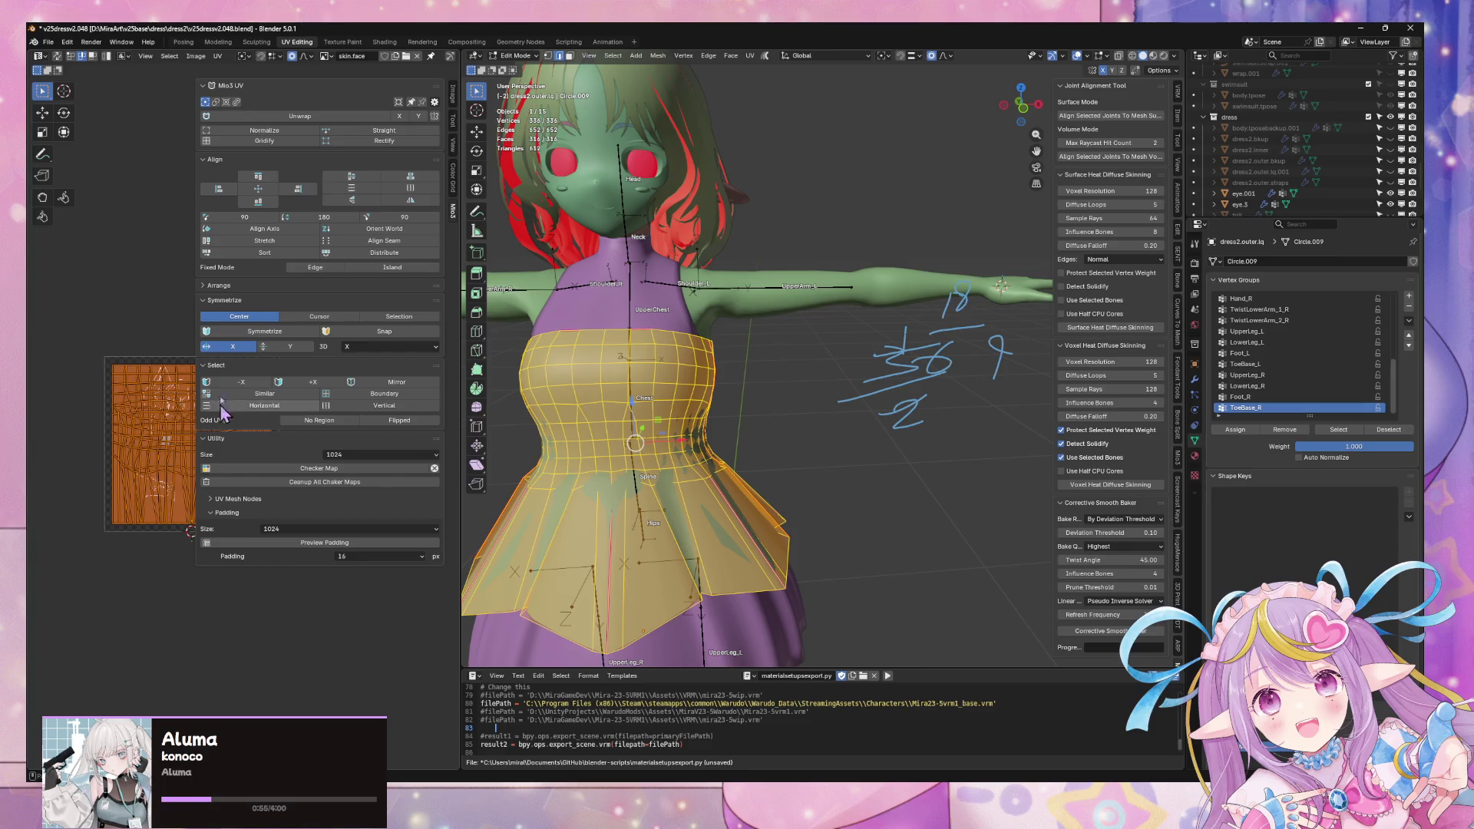
pyautogui.click(184, 422)
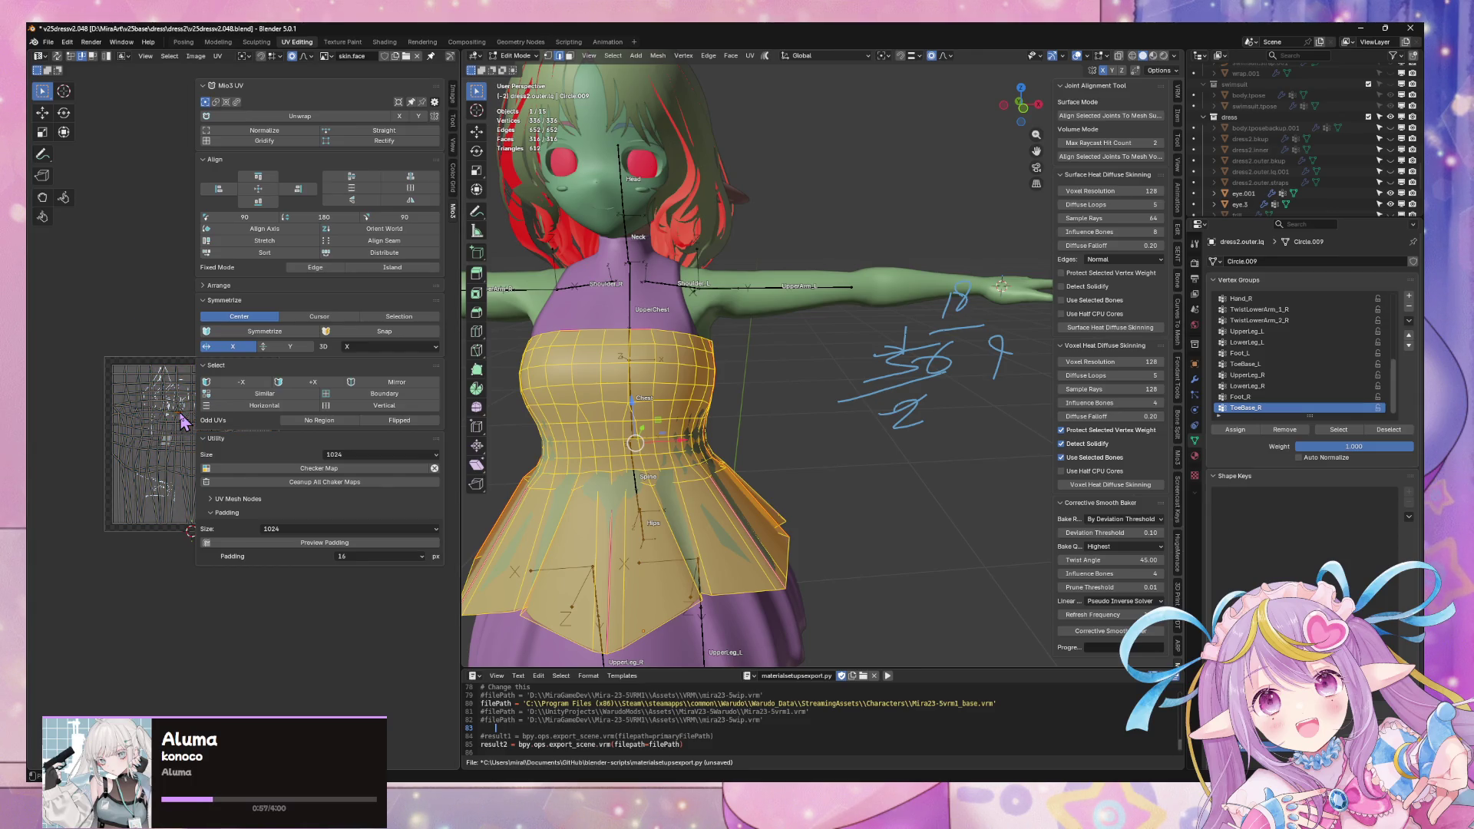
pyautogui.press('a')
pyautogui.press('g')
pyautogui.press('y')
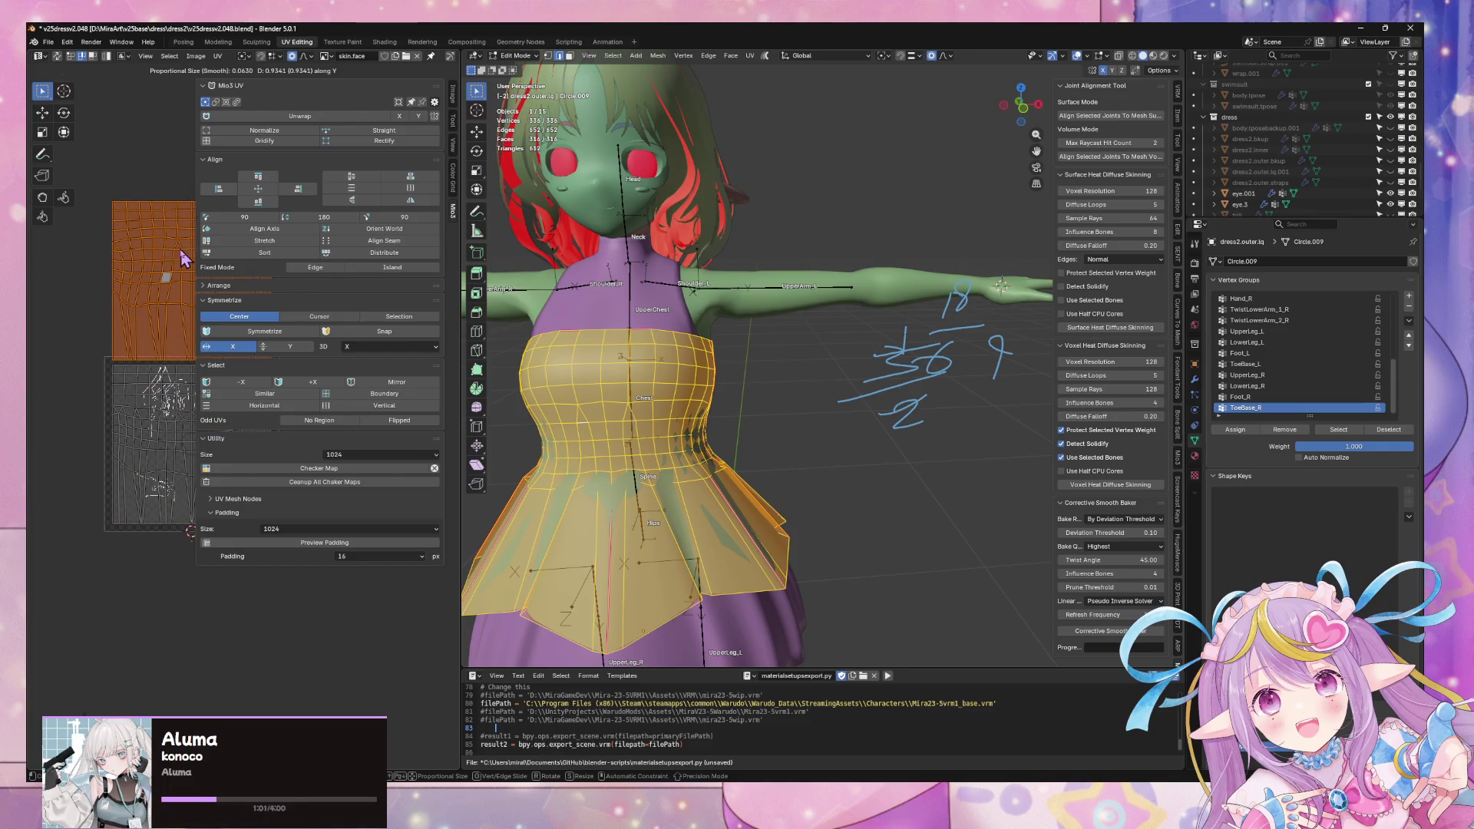
pyautogui.click(184, 259)
# Step: Enlarge the UV editor and frame all the dress UV islands
pyautogui.moveTo(461, 400); pyautogui.dragTo(935, 400)
pyautogui.scroll(3, 480, 396)
pyautogui.moveTo(398, 381); pyautogui.dragTo(665, 540, button='middle')
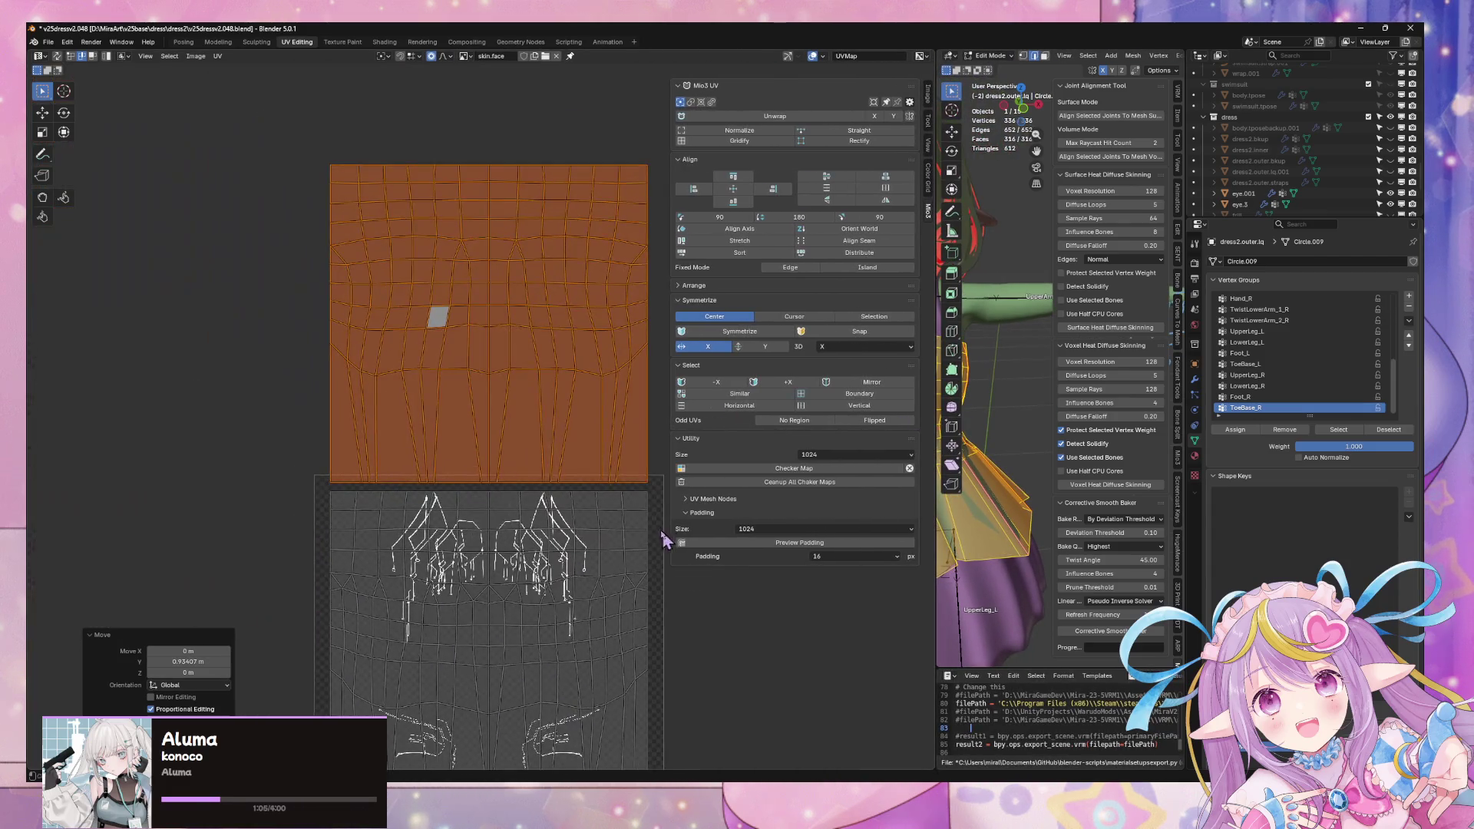
pyautogui.press('s')
pyautogui.press('Escape')
pyautogui.press('a')
pyautogui.press('s')
pyautogui.press('Escape')
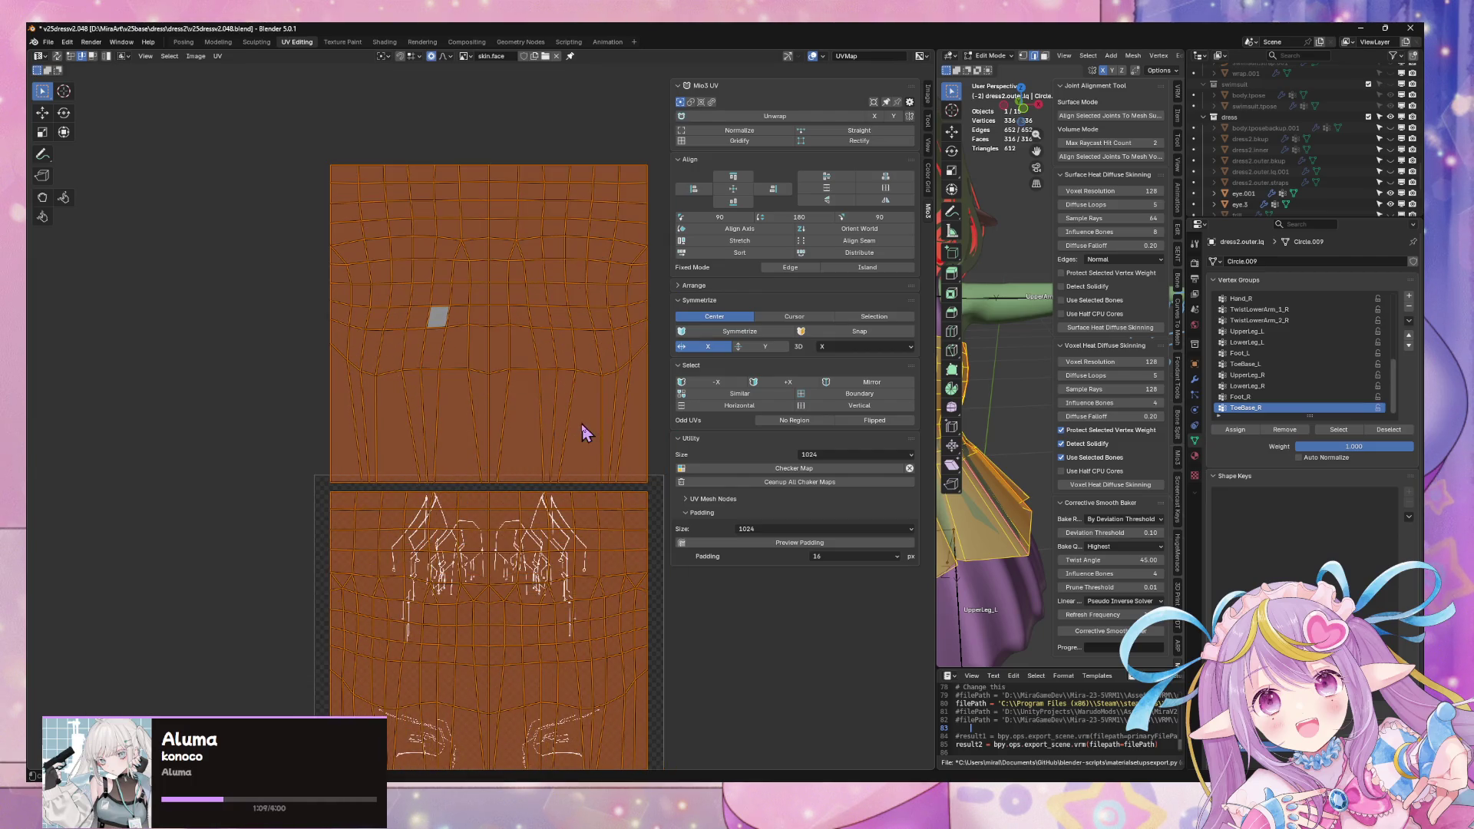
# Step: Scale the UVs to half height (S Y 0.5), move them down, and shrink them to 0.981
pyautogui.write('sy0.5')
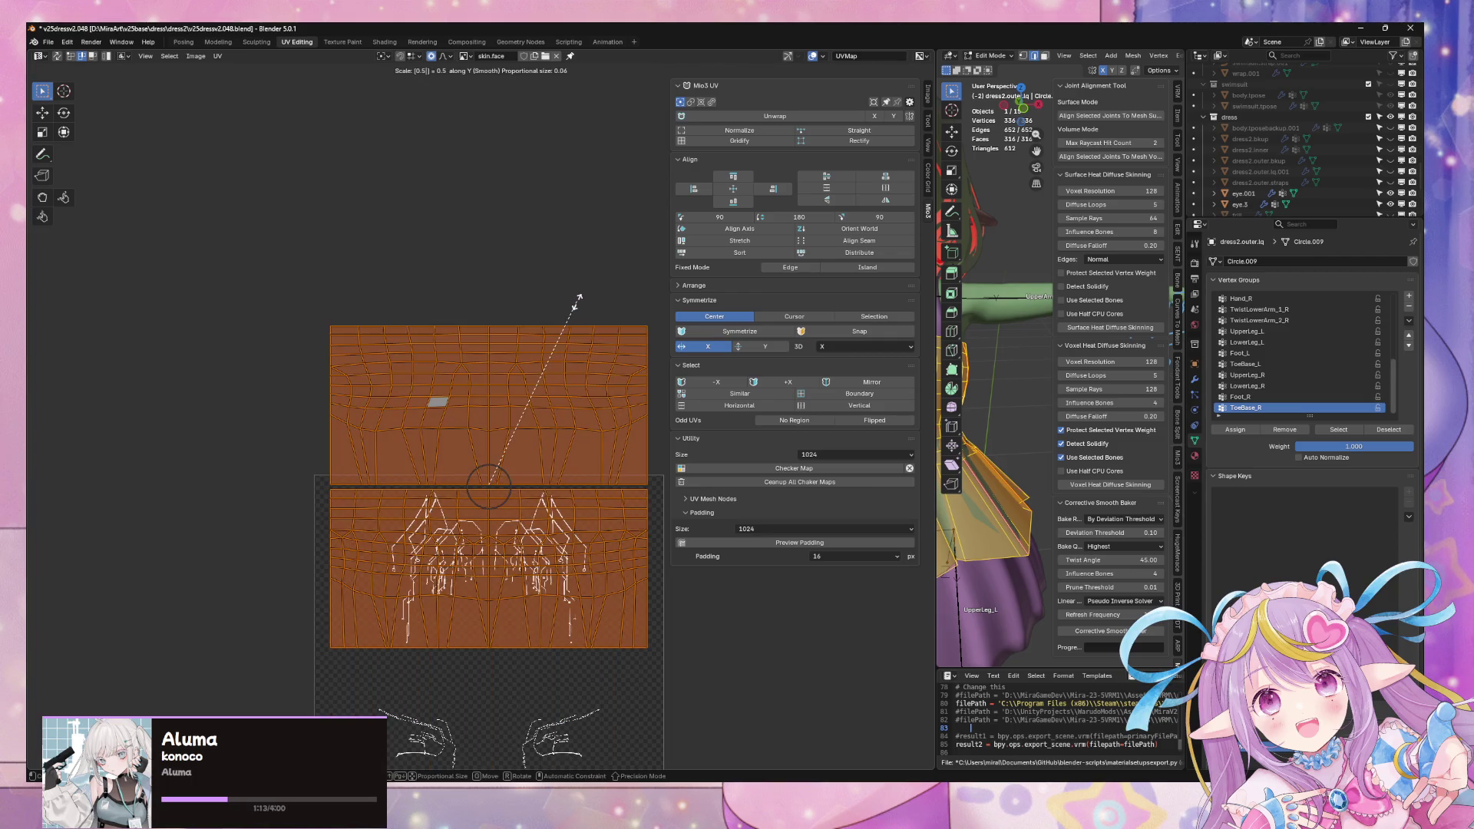
pyautogui.press('Return')
pyautogui.press('g')
pyautogui.press('y')
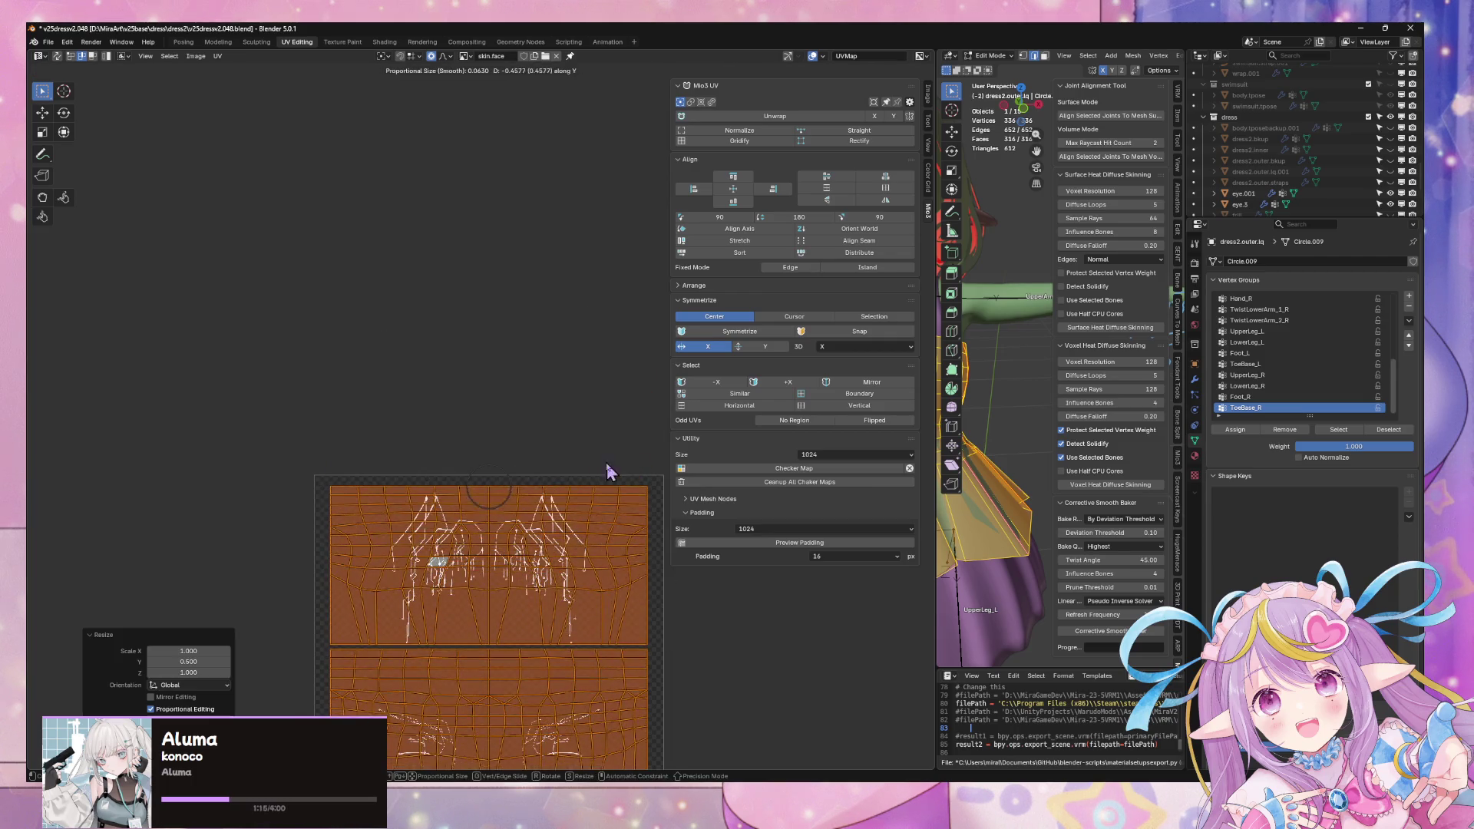
pyautogui.click(606, 471)
pyautogui.scroll(-3, 595, 430)
pyautogui.click(748, 145)
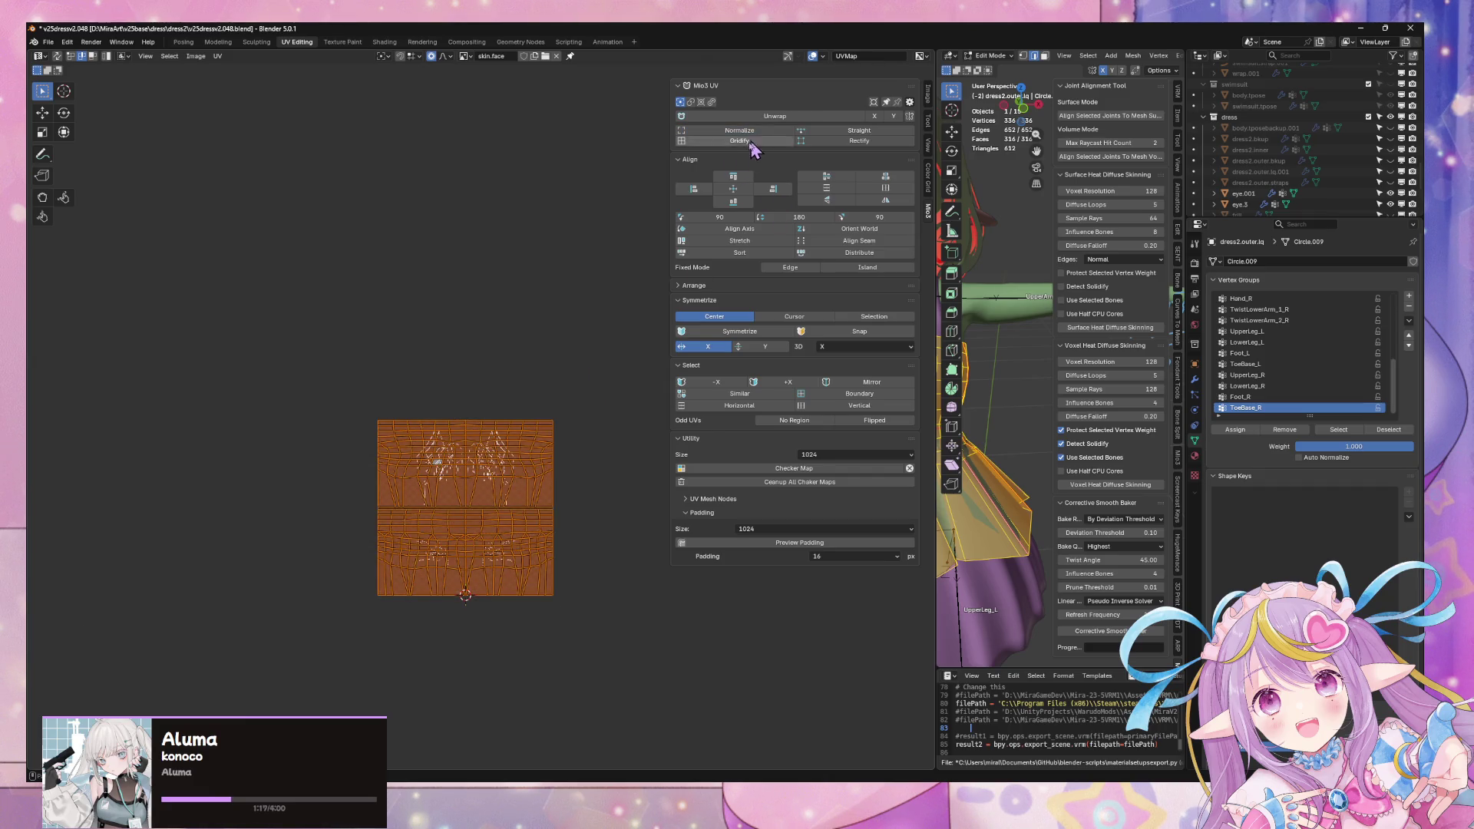
pyautogui.scroll(3, 575, 401)
pyautogui.press('s')
pyautogui.click(623, 403)
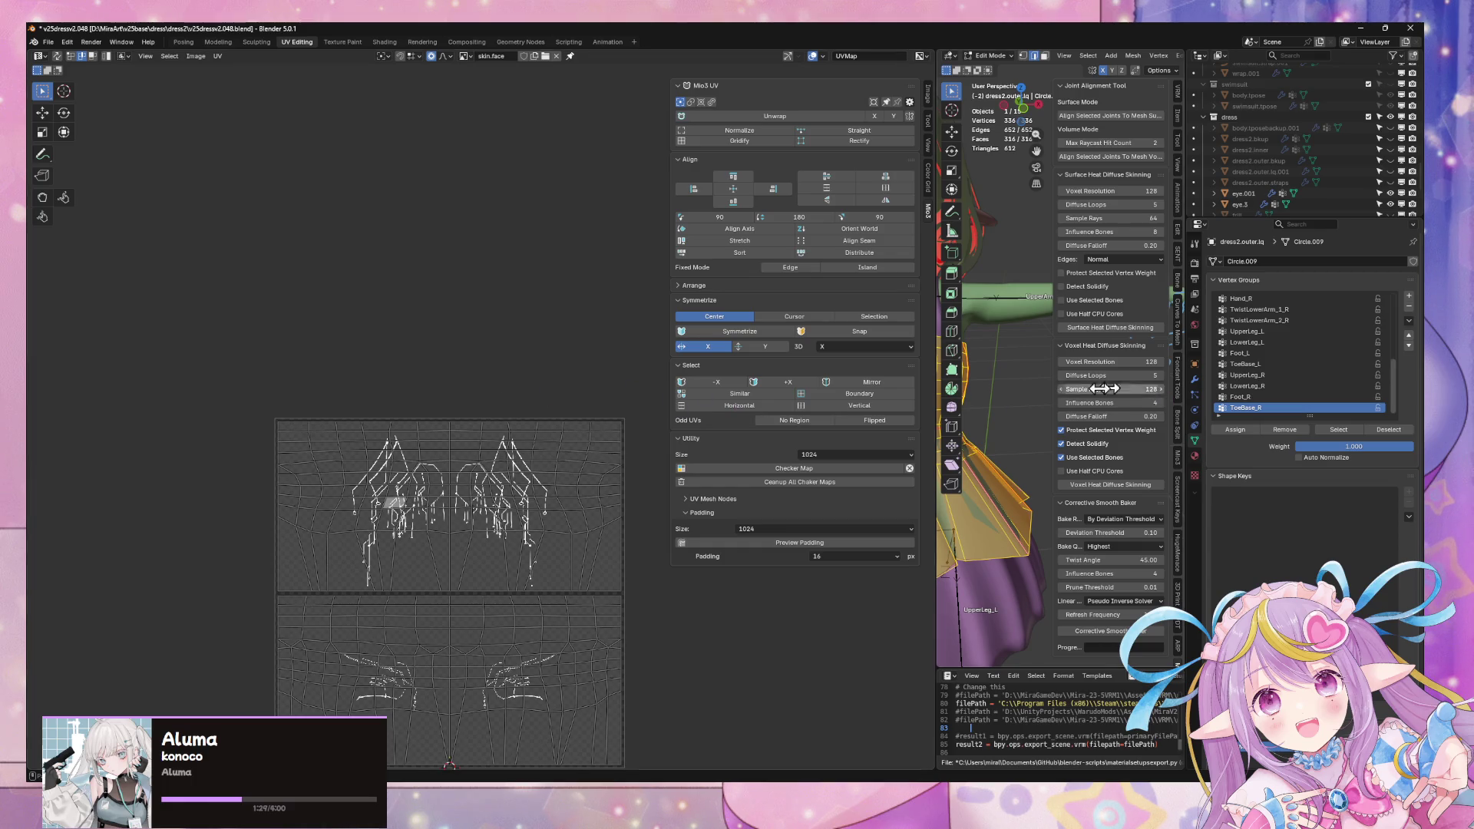
# Step: Remove the outer.dress.back material slot and rename outer.dress.front to outer.dress
pyautogui.click(225, 48)
pyautogui.moveTo(1011, 330)
pyautogui.mouseDown(button='middle')
pyautogui.moveTo(701, 323)
pyautogui.moveTo(740, 326)
pyautogui.mouseUp(button='middle')
pyautogui.scroll(3, 740, 326)
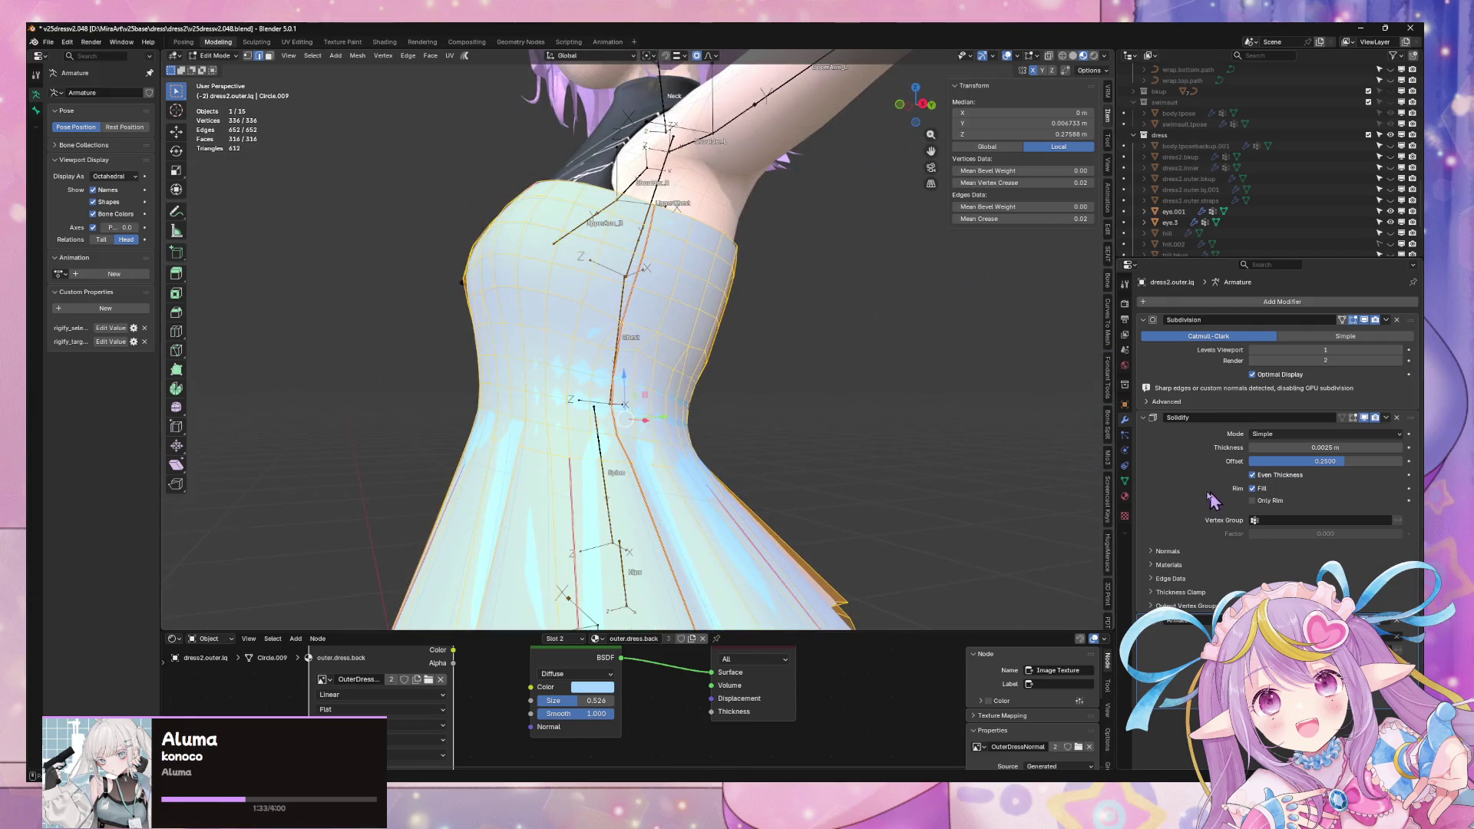
pyautogui.click(1127, 498)
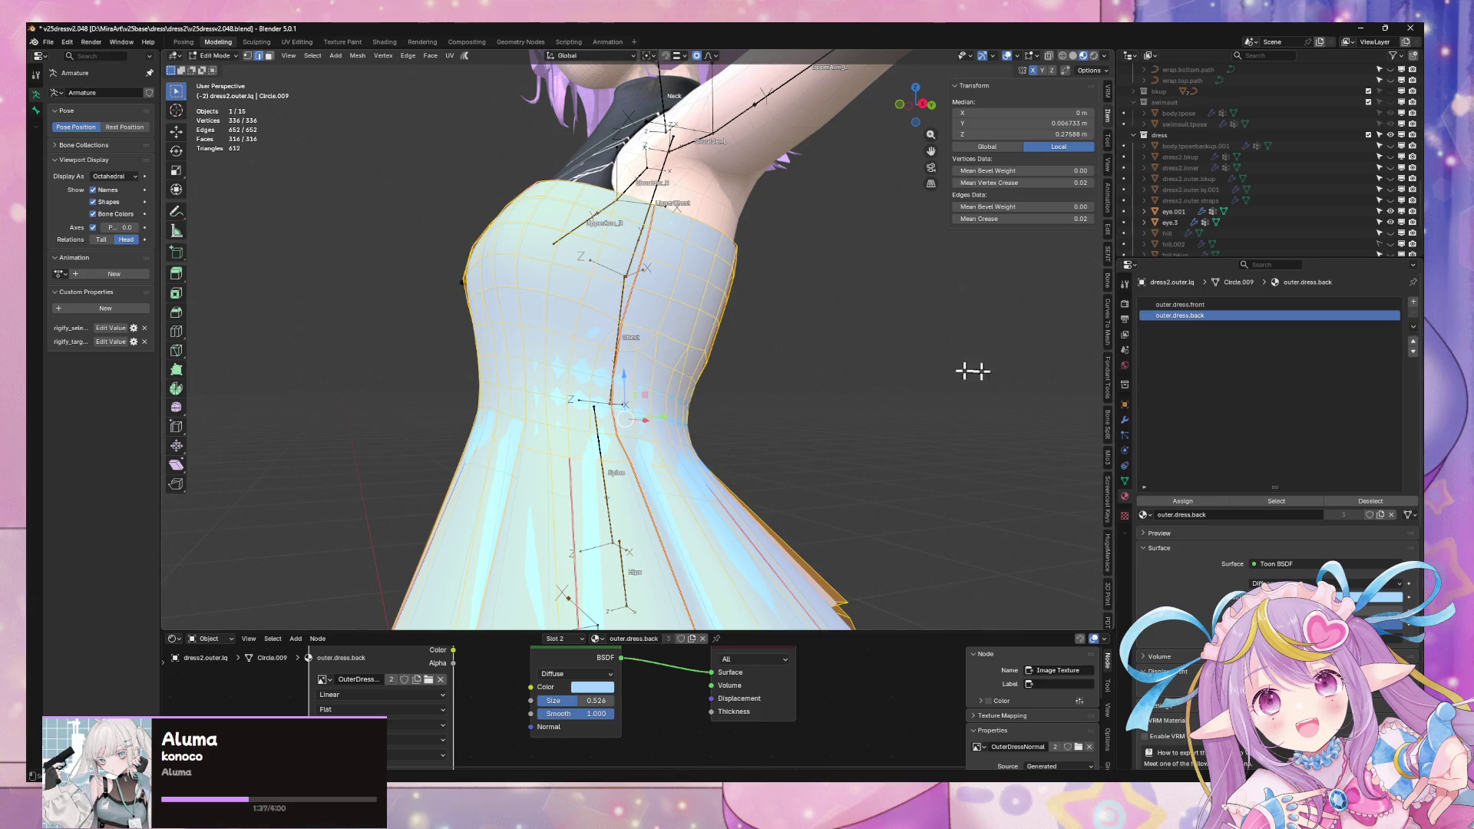
pyautogui.press('Tab')
pyautogui.click(1414, 312)
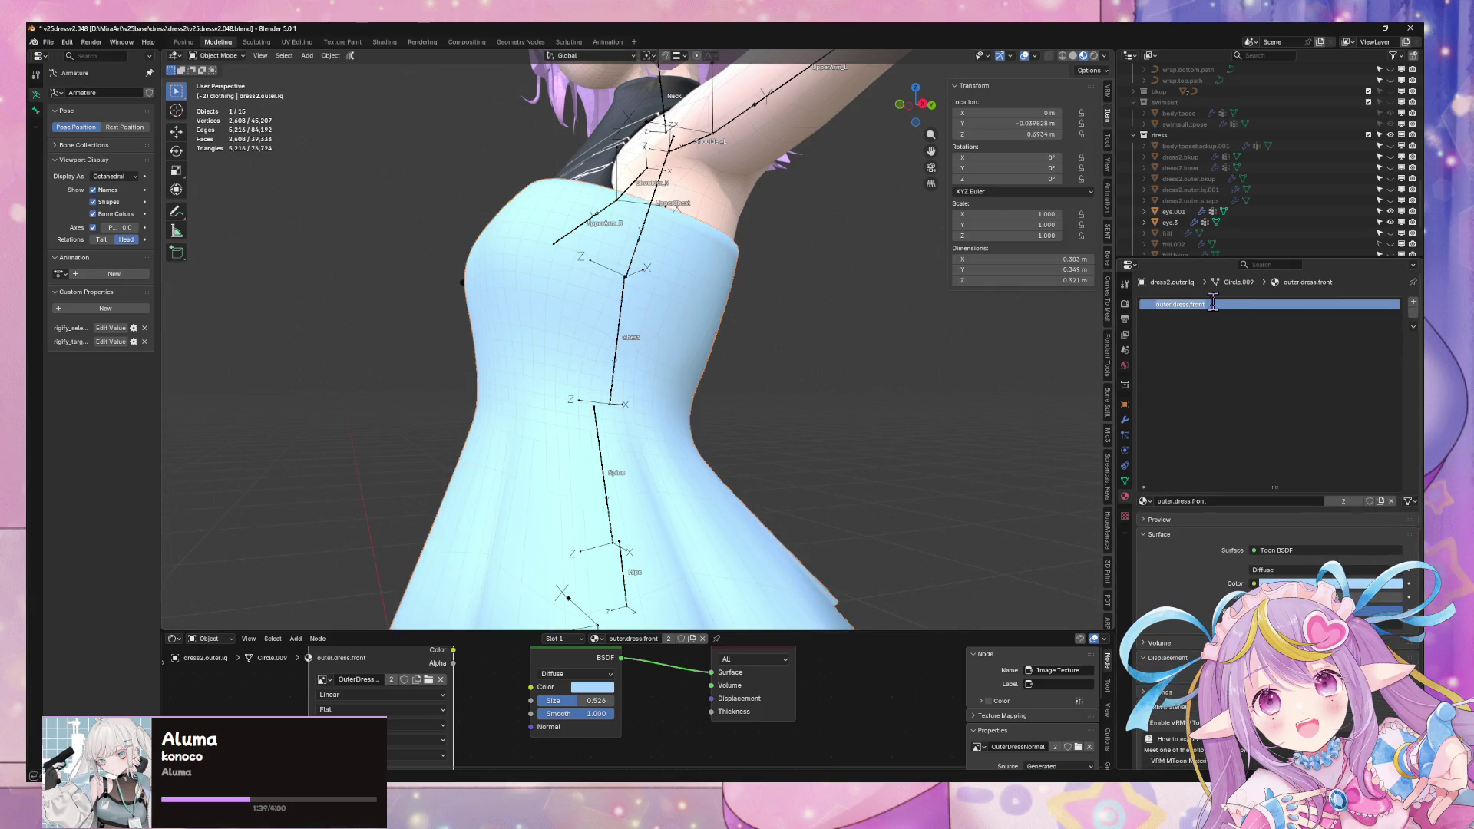
pyautogui.press('BackSpace')
pyautogui.press('BackSpace')
pyautogui.press('BackSpace')
pyautogui.press('Return')
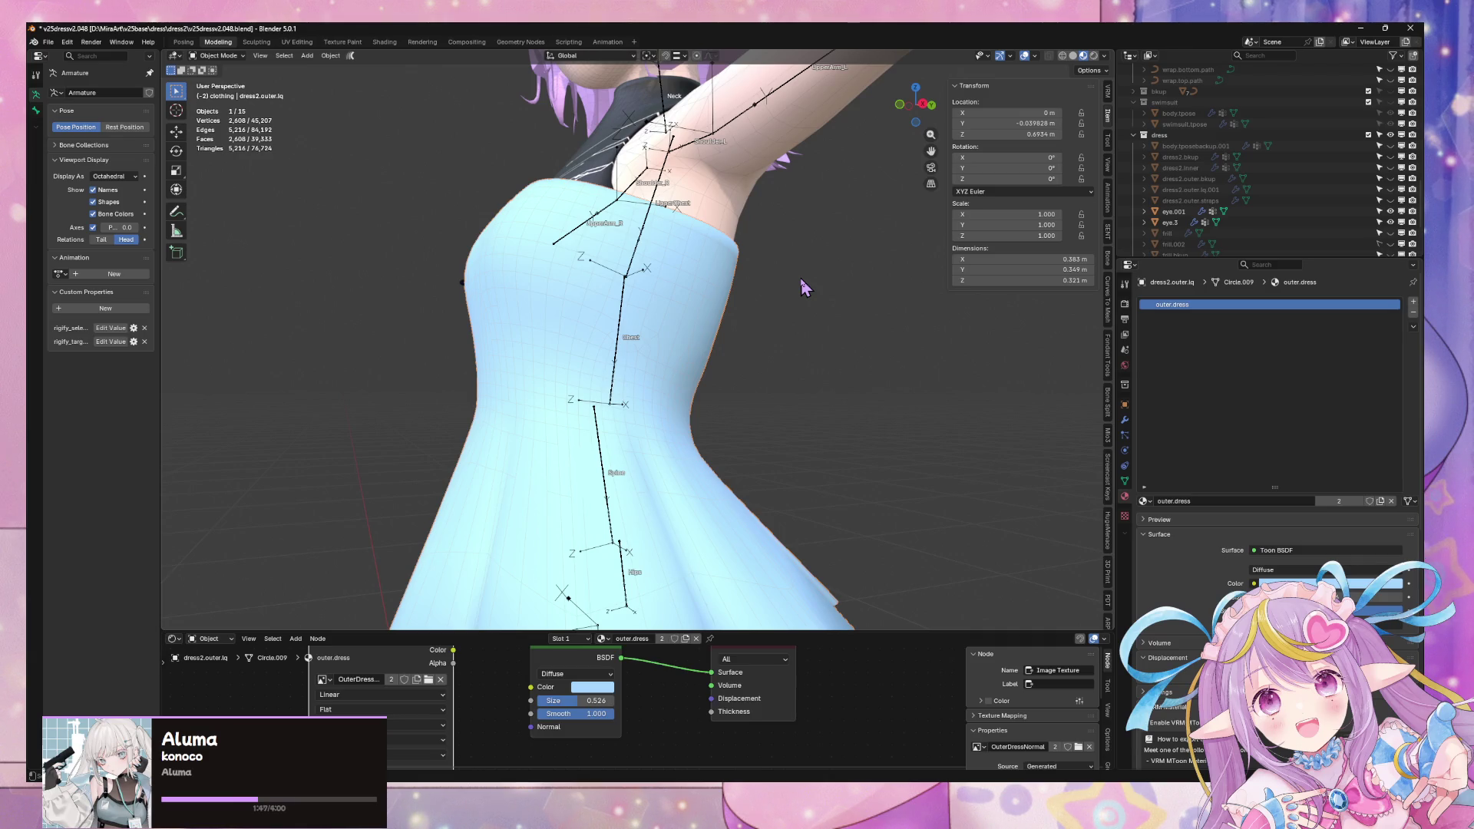
# Step: View the dress straight from the front to check the plain light-blue top
pyautogui.moveTo(648, 320)
pyautogui.mouseDown(button='middle')
pyautogui.moveTo(764, 345)
pyautogui.moveTo(712, 321)
pyautogui.mouseUp(button='middle')
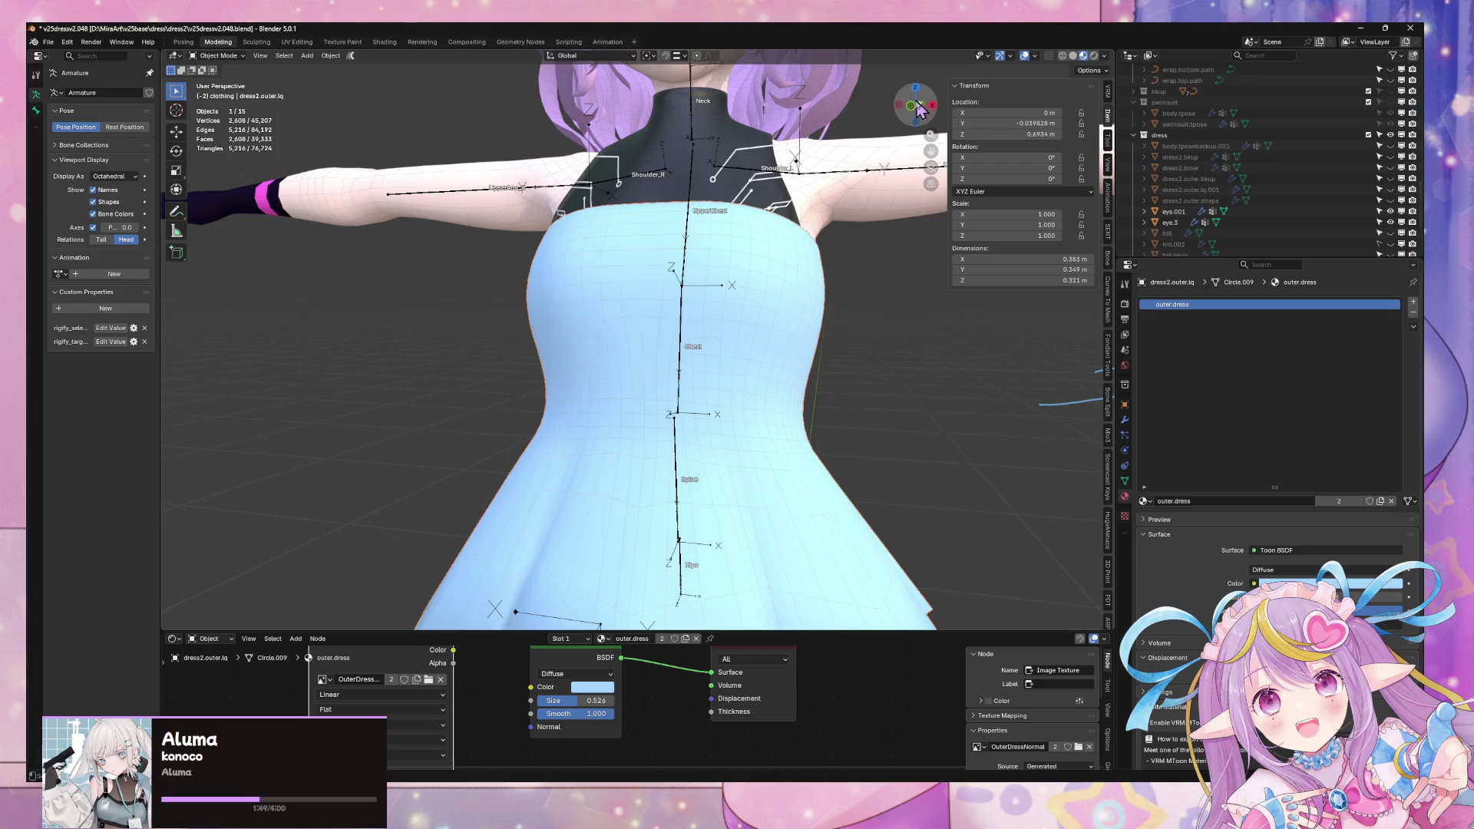
pyautogui.click(913, 105)
pyautogui.scroll(-4, 891, 226)
pyautogui.scroll(3, 891, 226)
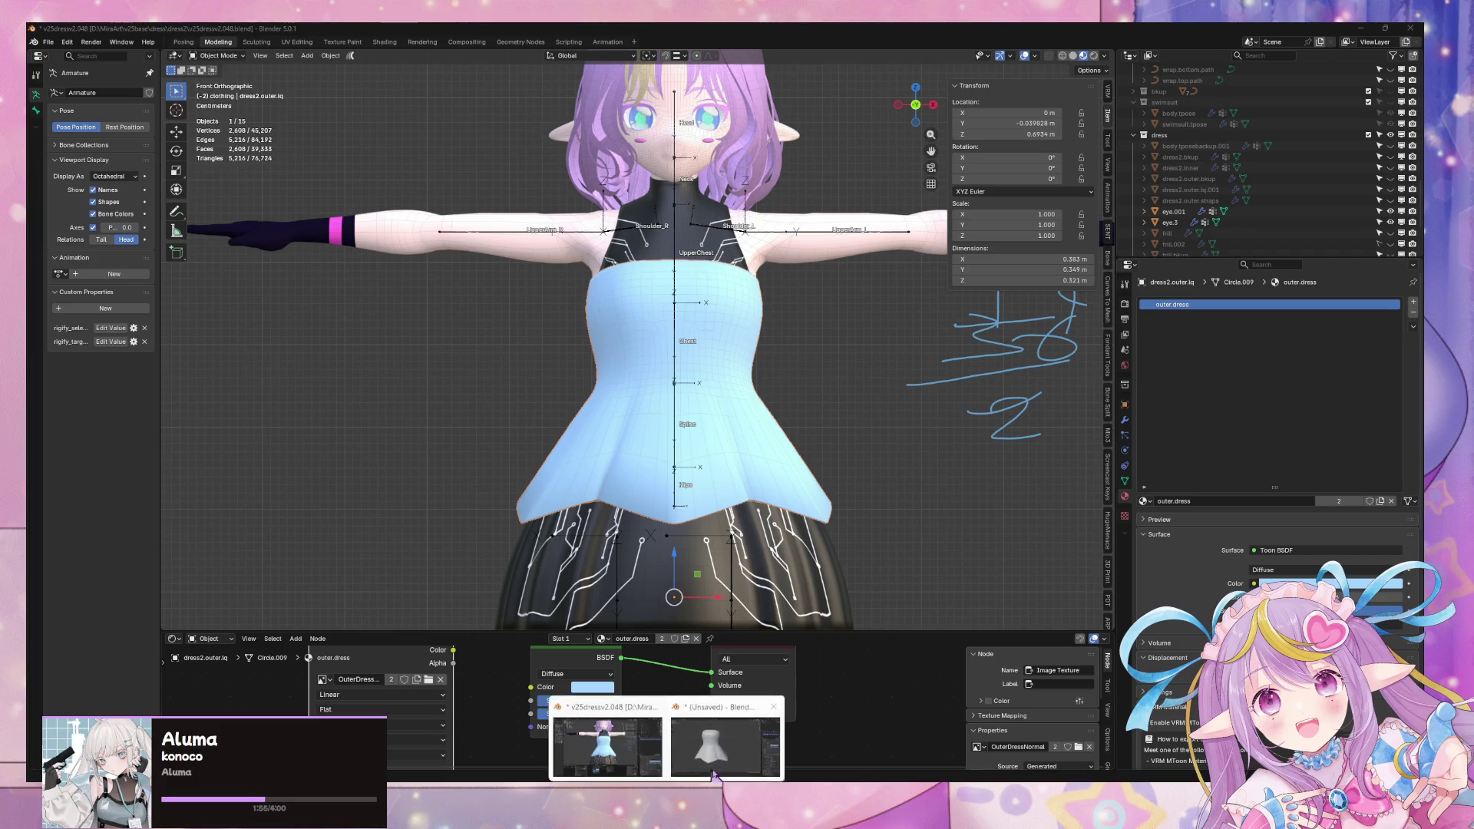
# Step: Discard the unsaved grey dress file by starting a new General file without saving
pyautogui.click(753, 760)
pyautogui.click(48, 41)
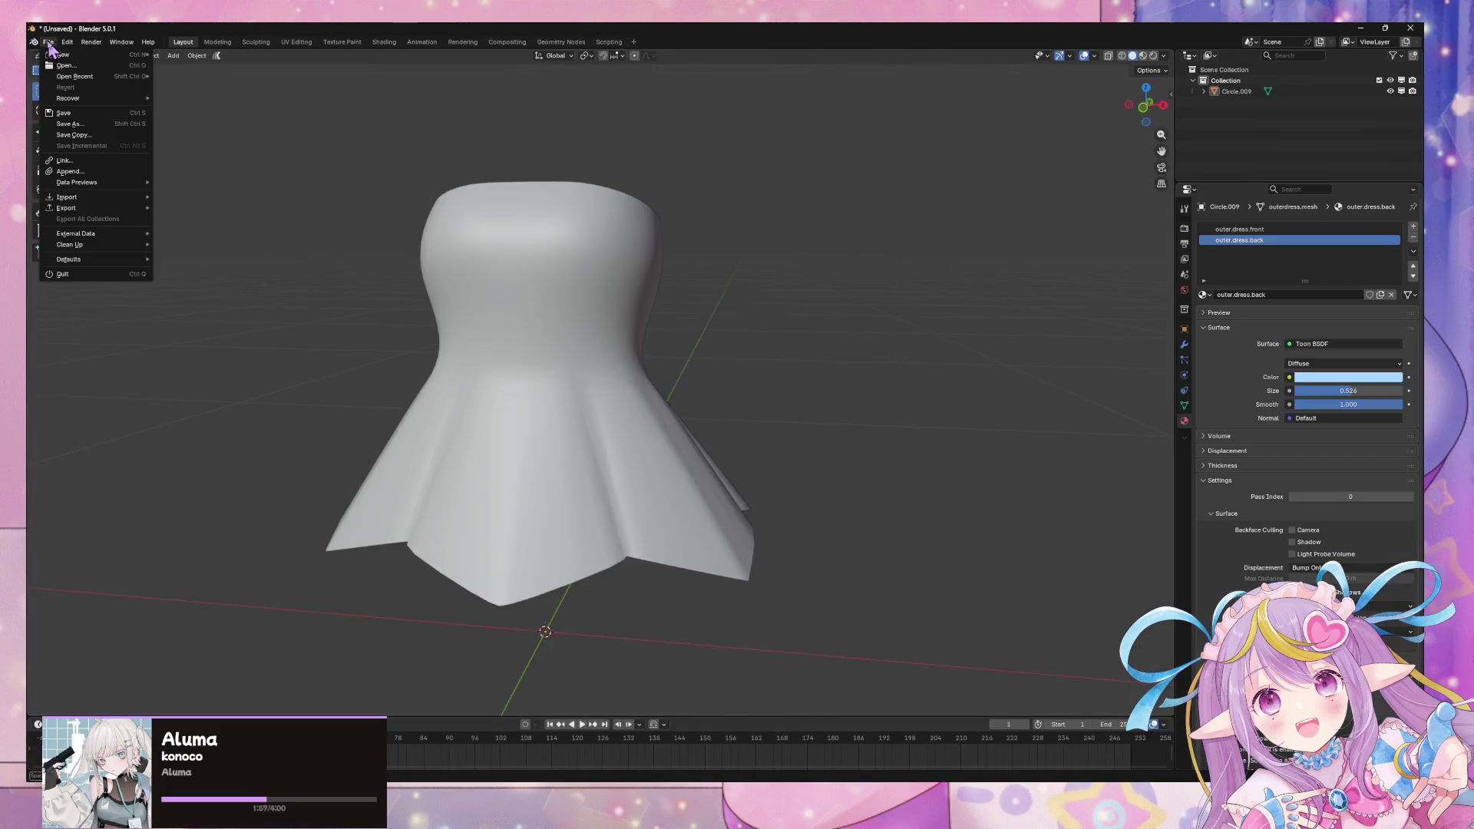
pyautogui.moveTo(80, 58)
pyautogui.click(185, 60)
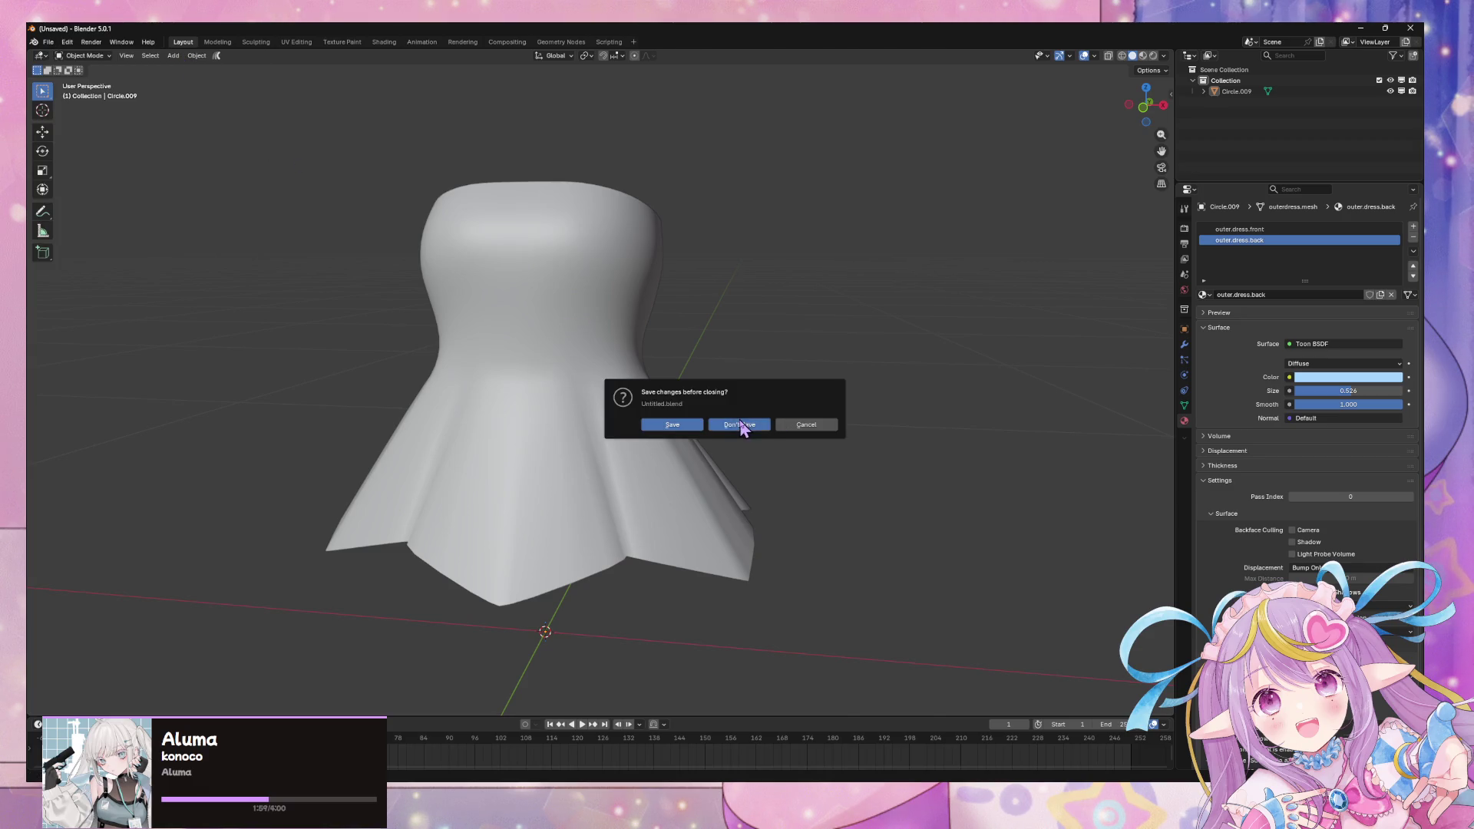
pyautogui.click(745, 424)
pyautogui.moveTo(527, 270); pyautogui.dragTo(645, 343, button='middle')
pyautogui.click(1134, 99)
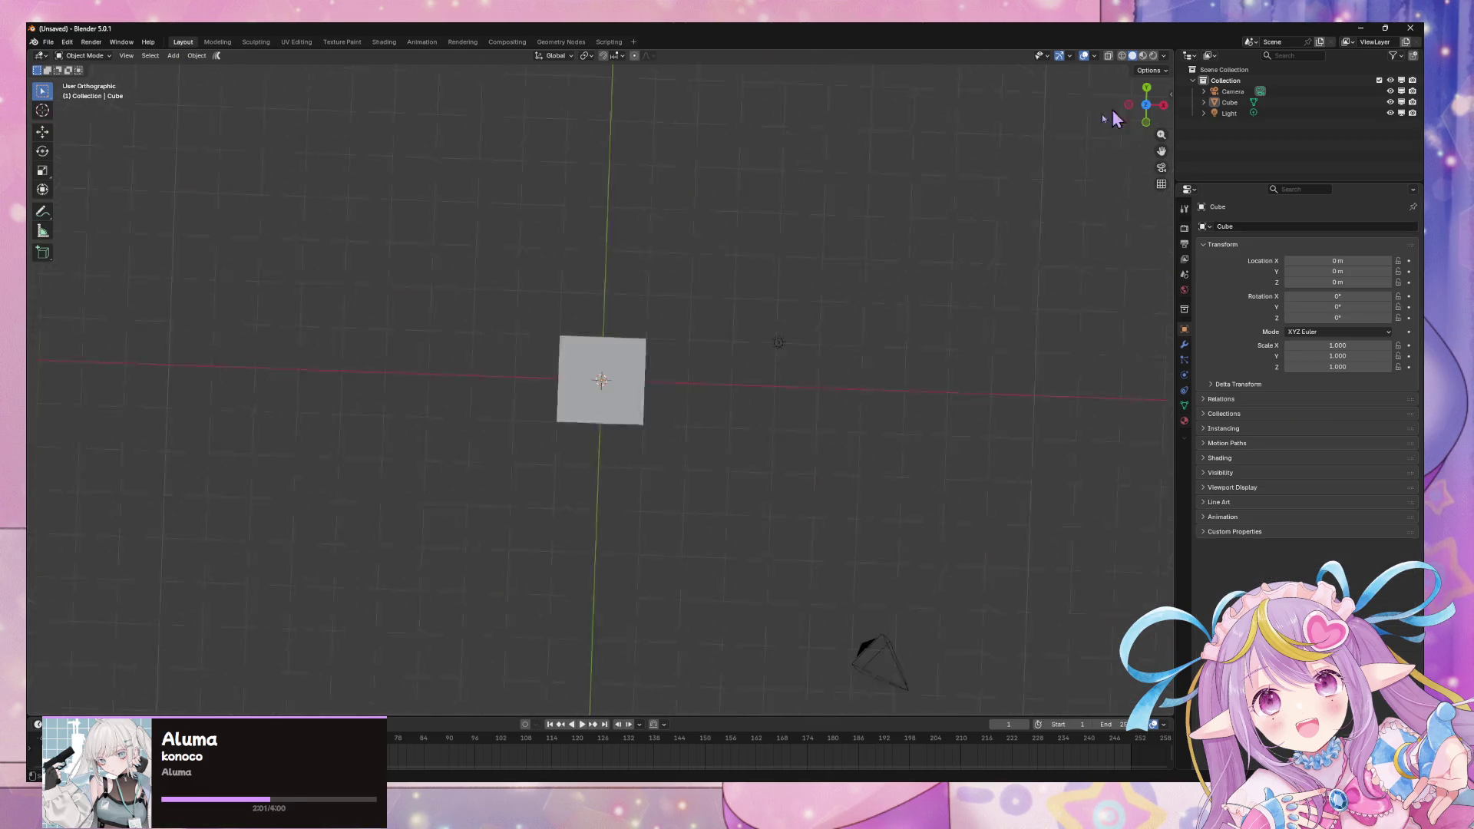
pyautogui.scroll(4, 765, 342)
pyautogui.scroll(-1, 765, 343)
# Step: Open the recent 3dbaking001.blend project and orbit around the yellow star
pyautogui.click(47, 42)
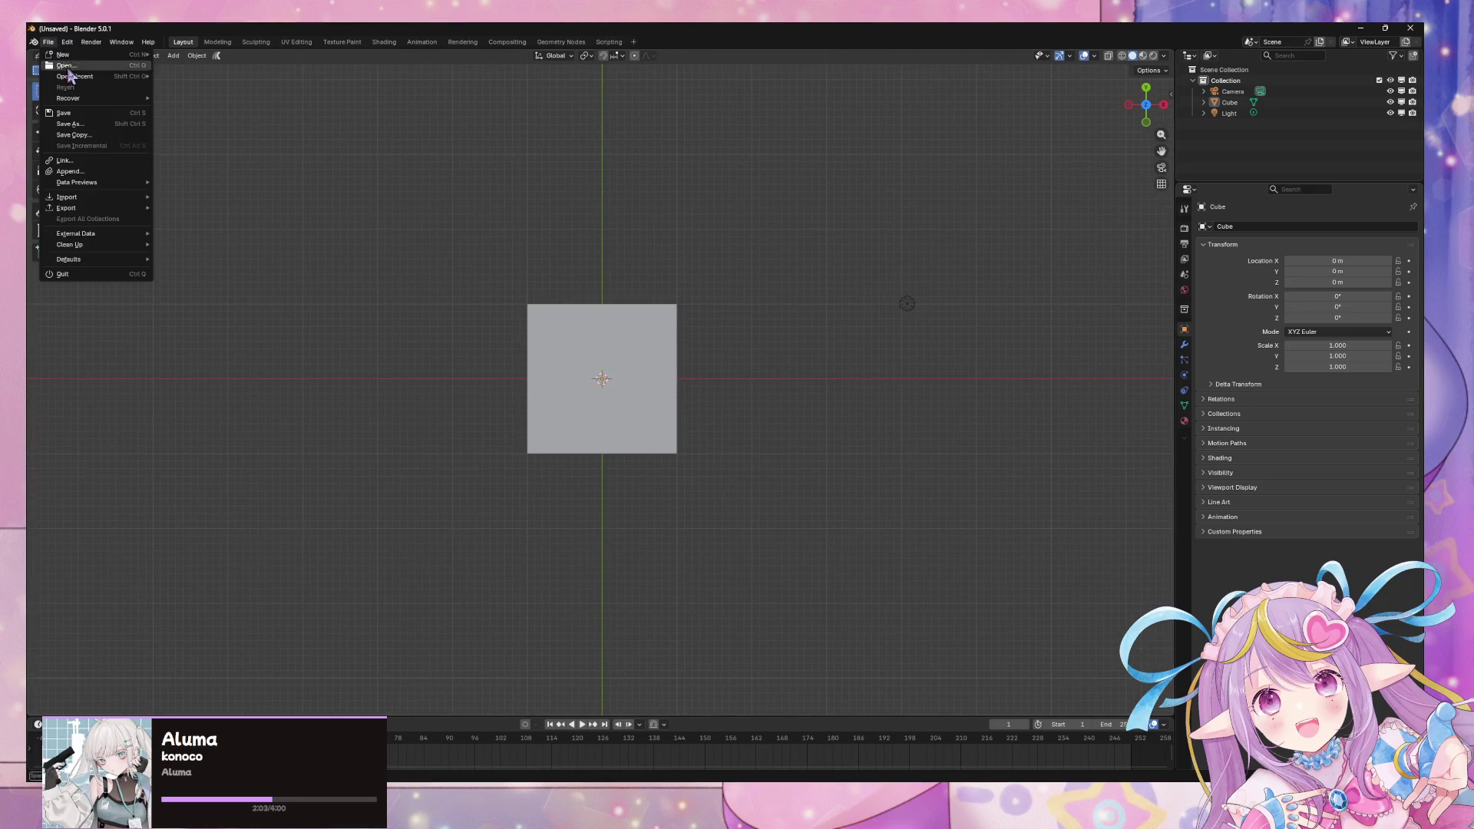
pyautogui.moveTo(88, 78)
pyautogui.click(217, 78)
pyautogui.scroll(-2, 694, 382)
pyautogui.moveTo(694, 381)
pyautogui.mouseDown(button='middle')
pyautogui.moveTo(645, 297)
pyautogui.moveTo(668, 290)
pyautogui.moveTo(799, 375)
pyautogui.mouseUp(button='middle')
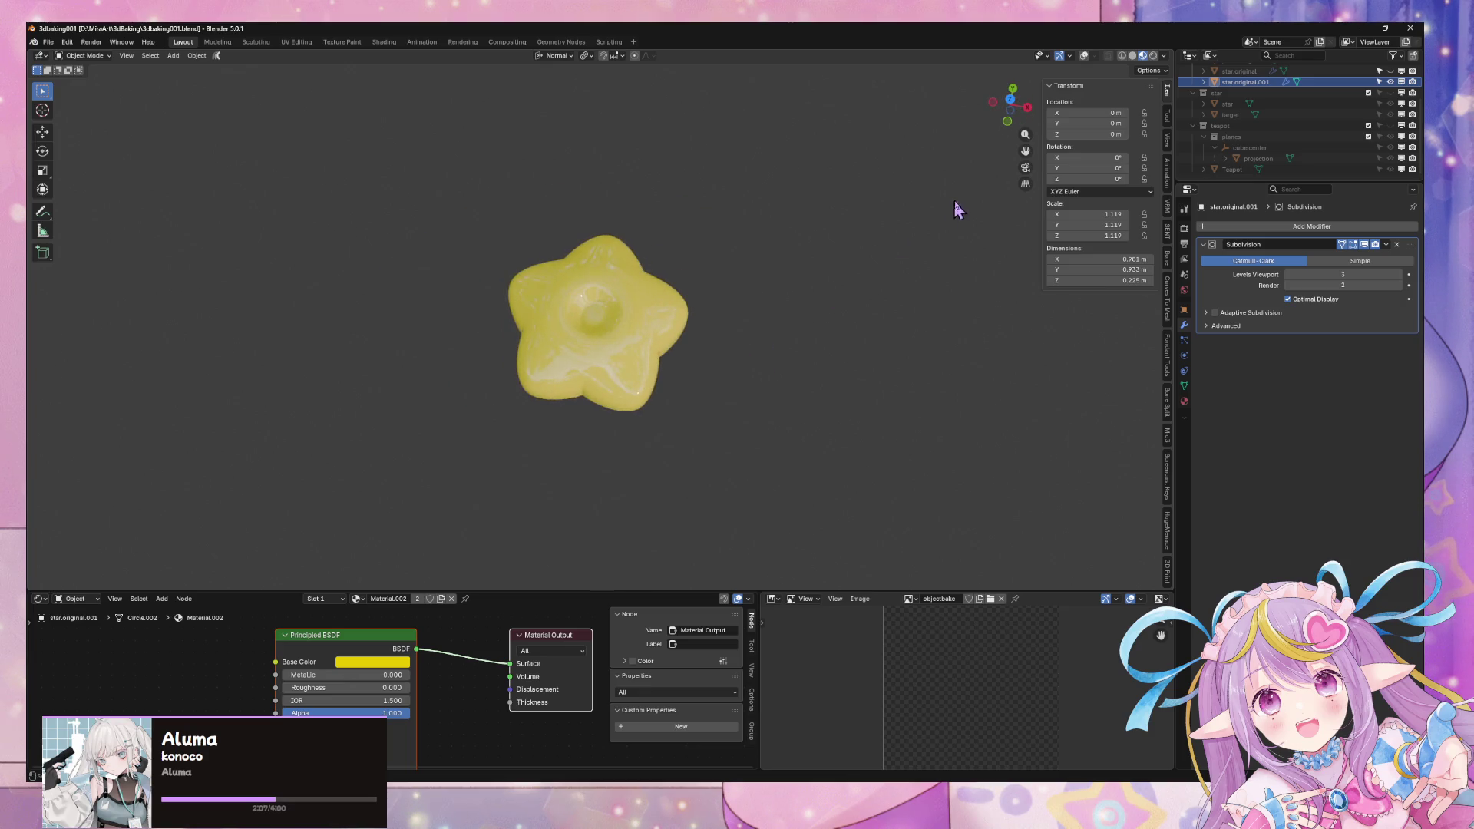
# Step: In the star's Material tab, rename Material.002 to 'star'
pyautogui.click(1010, 102)
pyautogui.scroll(3, 998, 177)
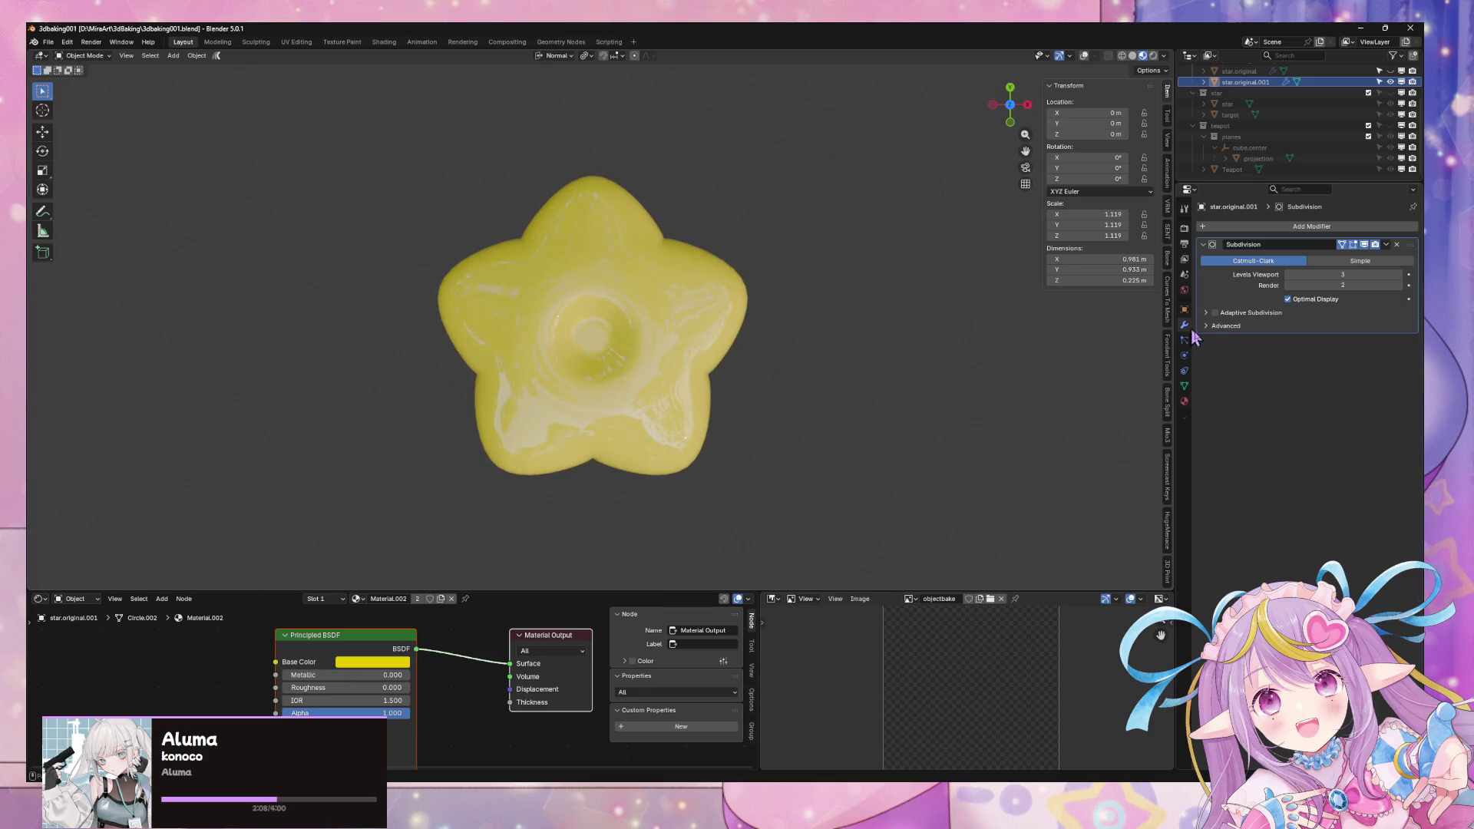
pyautogui.click(1184, 401)
pyautogui.scroll(2, 656, 309)
pyautogui.doubleClick(1245, 230)
pyautogui.write('star')
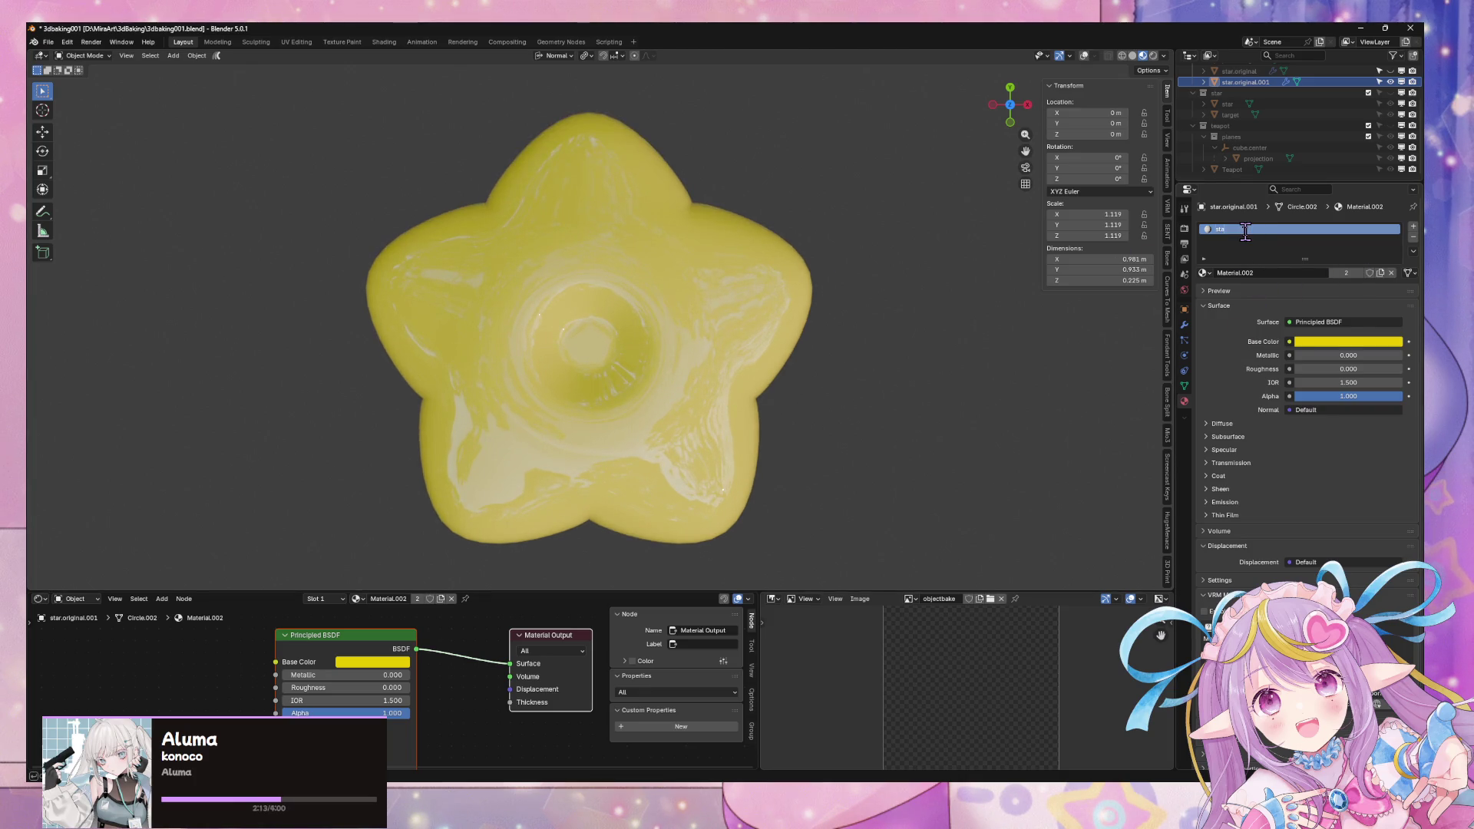
pyautogui.press('Return')
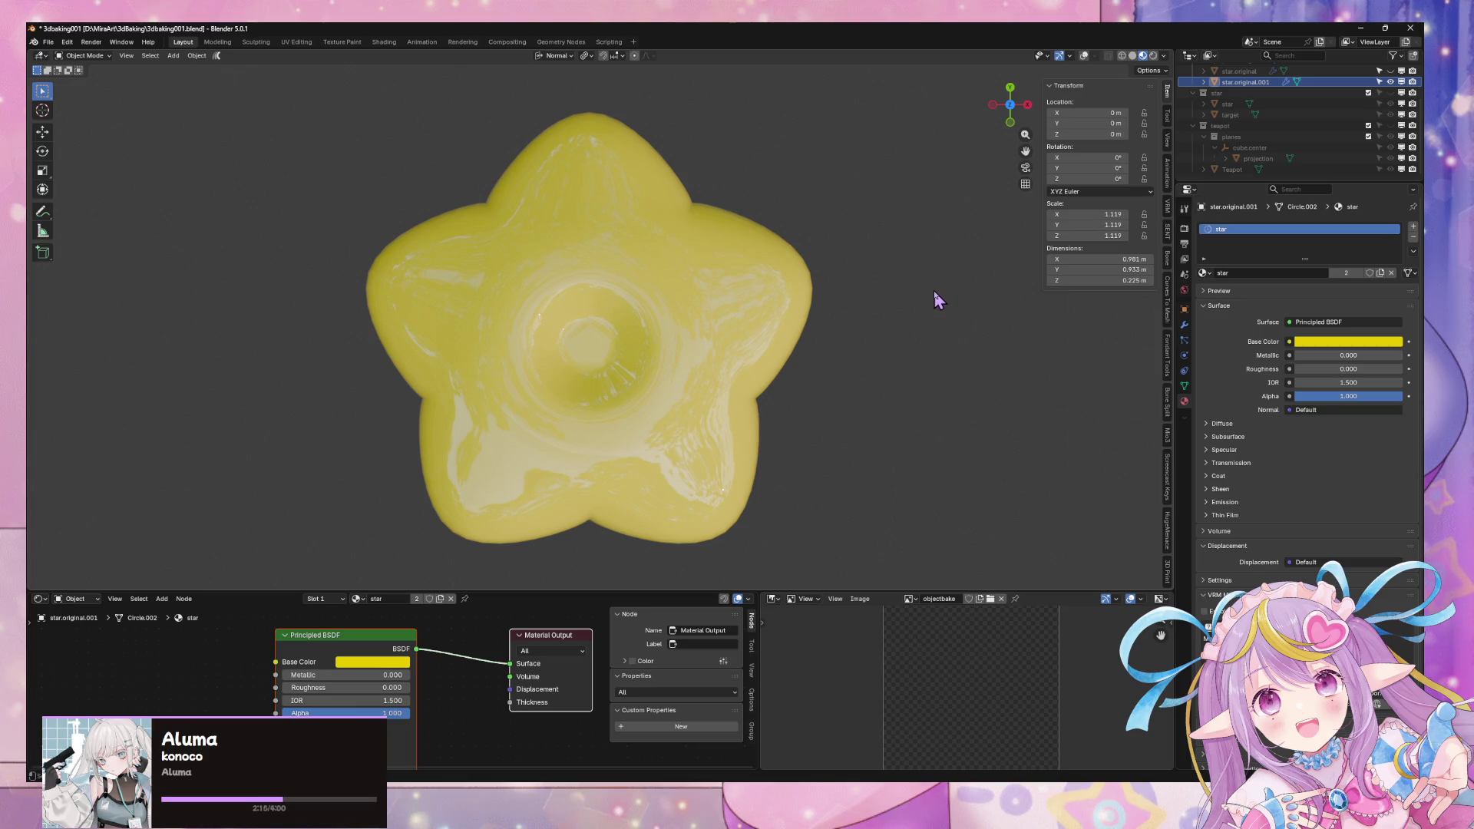
pyautogui.scroll(-2, 933, 296)
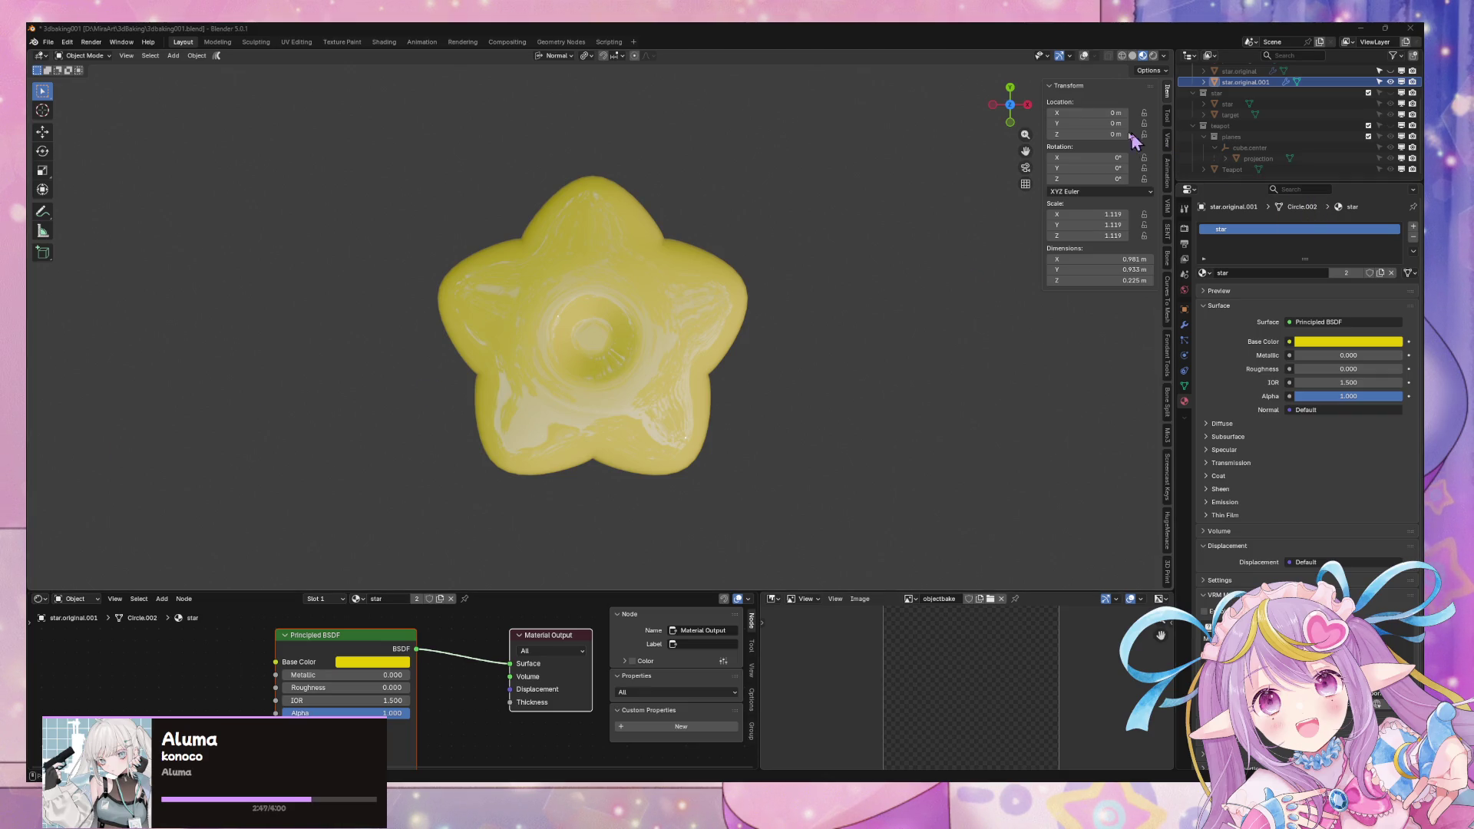
# Step: Turn viewport overlays back on and add a mesh plane beneath the star
pyautogui.scroll(-10, 806, 187)
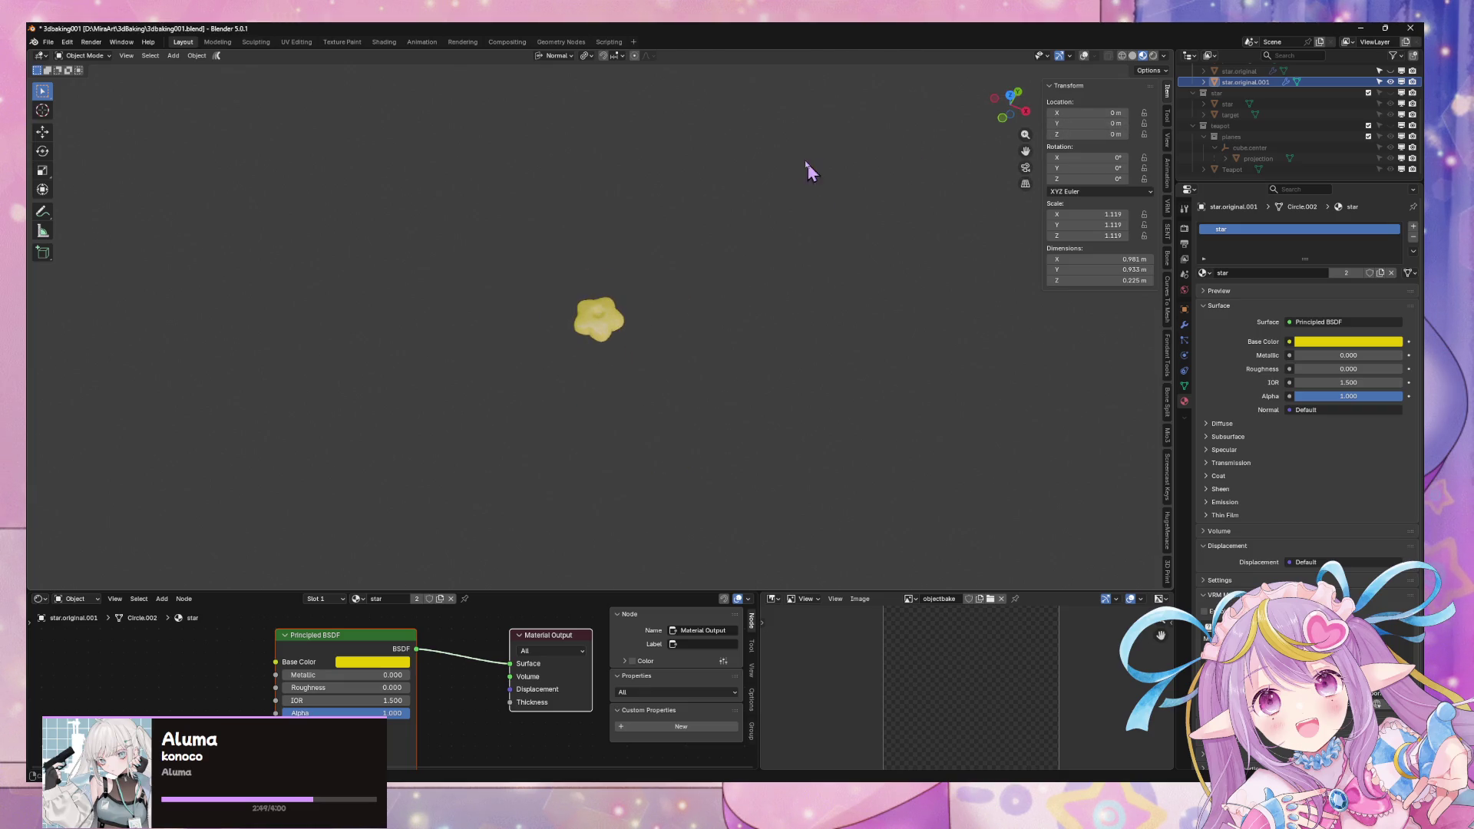
pyautogui.click(1084, 56)
pyautogui.scroll(5, 706, 239)
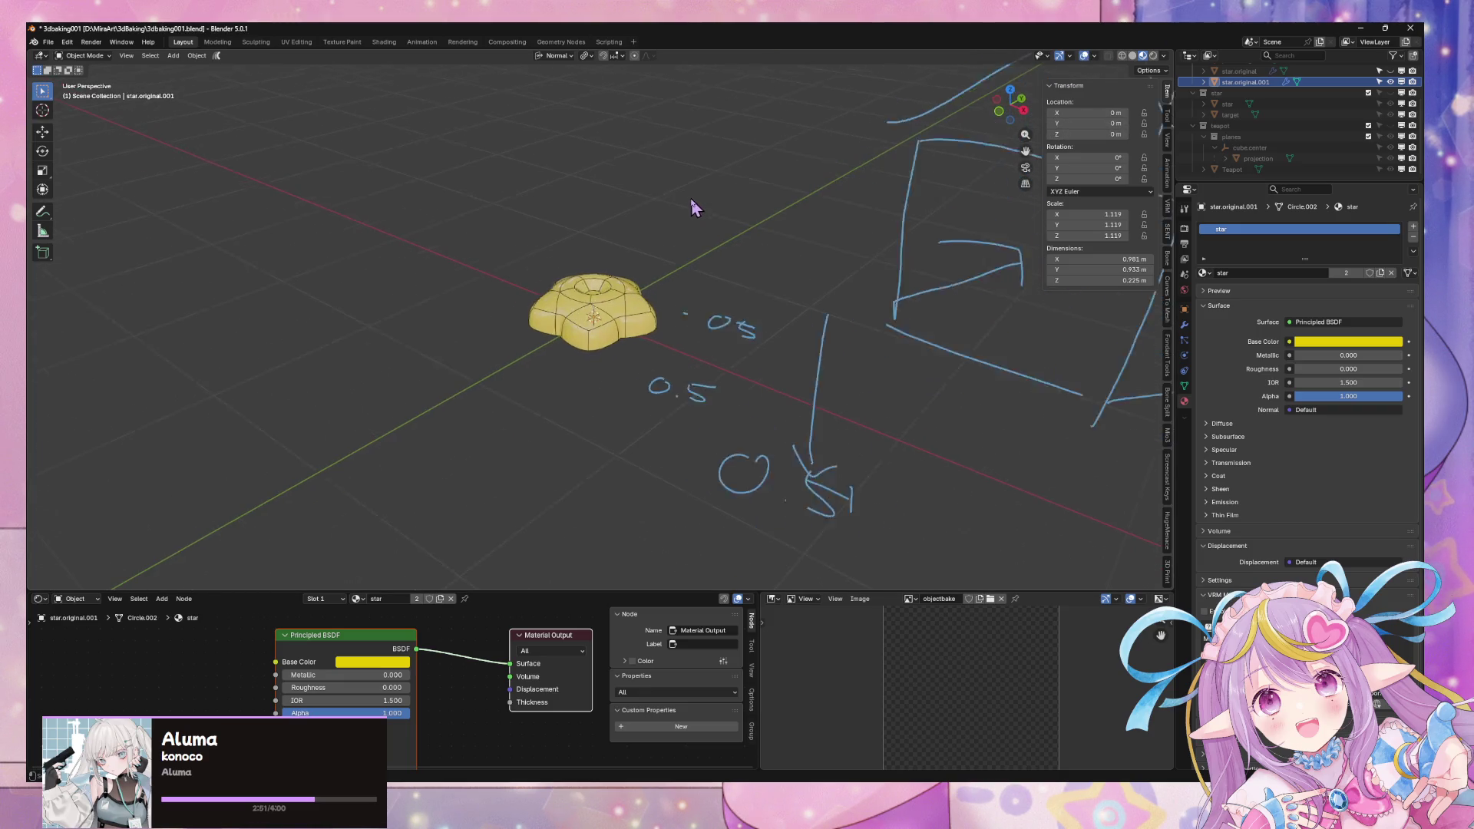
pyautogui.scroll(1, 693, 207)
pyautogui.hotkey('shift', 'a')
pyautogui.moveTo(706, 221)
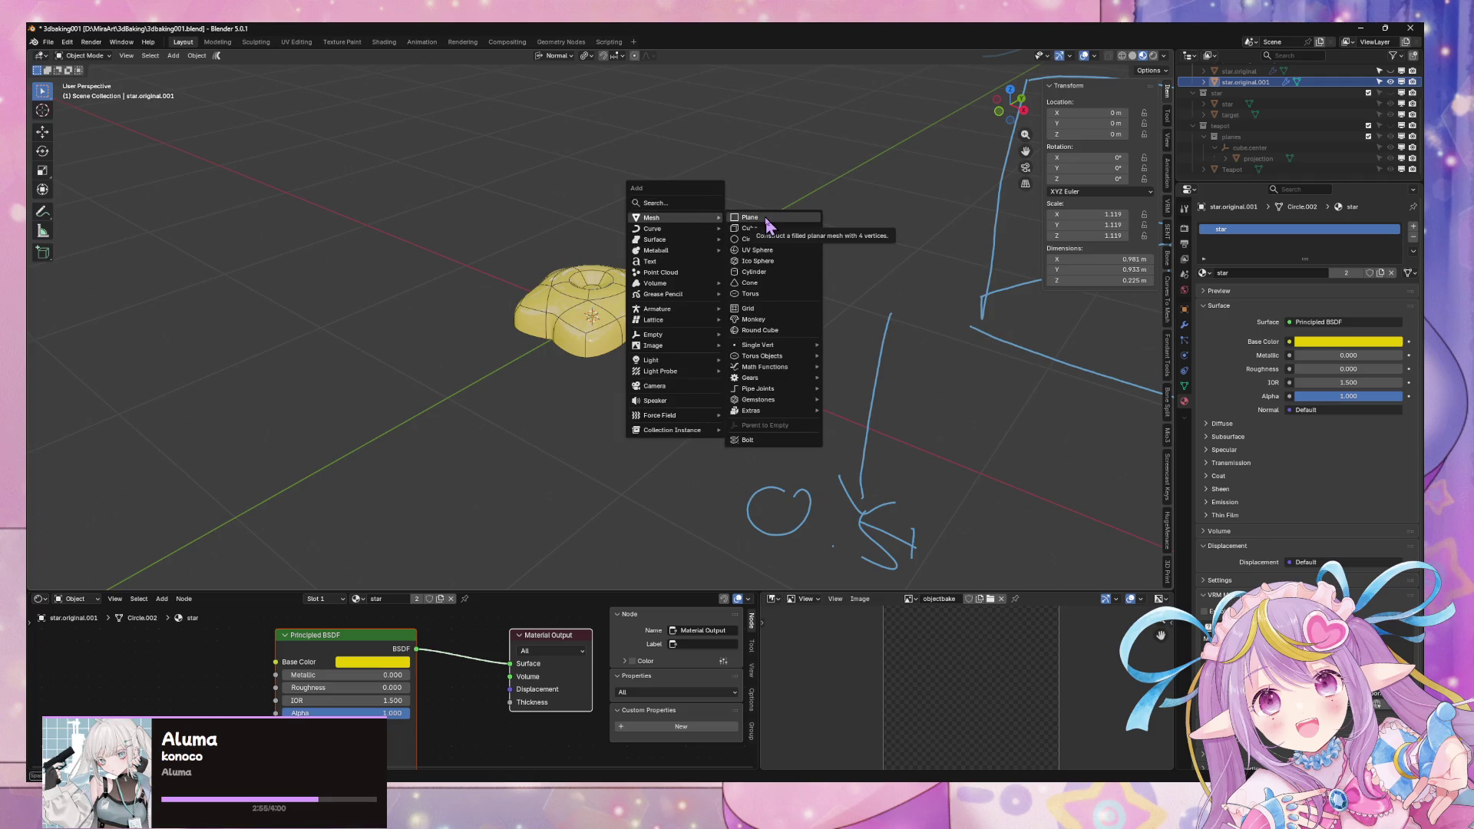
pyautogui.click(767, 218)
# Step: Select the star, enter Edit Mode and pick a vertex at its top
pyautogui.moveTo(845, 243)
pyautogui.mouseDown(button='middle')
pyautogui.moveTo(862, 303)
pyautogui.moveTo(889, 217)
pyautogui.moveTo(922, 206)
pyautogui.moveTo(883, 244)
pyautogui.moveTo(889, 223)
pyautogui.moveTo(799, 224)
pyautogui.mouseUp(button='middle')
pyautogui.scroll(3, 888, 223)
pyautogui.scroll(3, 800, 223)
pyautogui.click(685, 223)
pyautogui.press('Tab')
pyautogui.click(678, 185)
pyautogui.moveTo(678, 184)
pyautogui.mouseDown(button='middle')
pyautogui.moveTo(731, 333)
pyautogui.moveTo(741, 307)
pyautogui.mouseUp(button='middle')
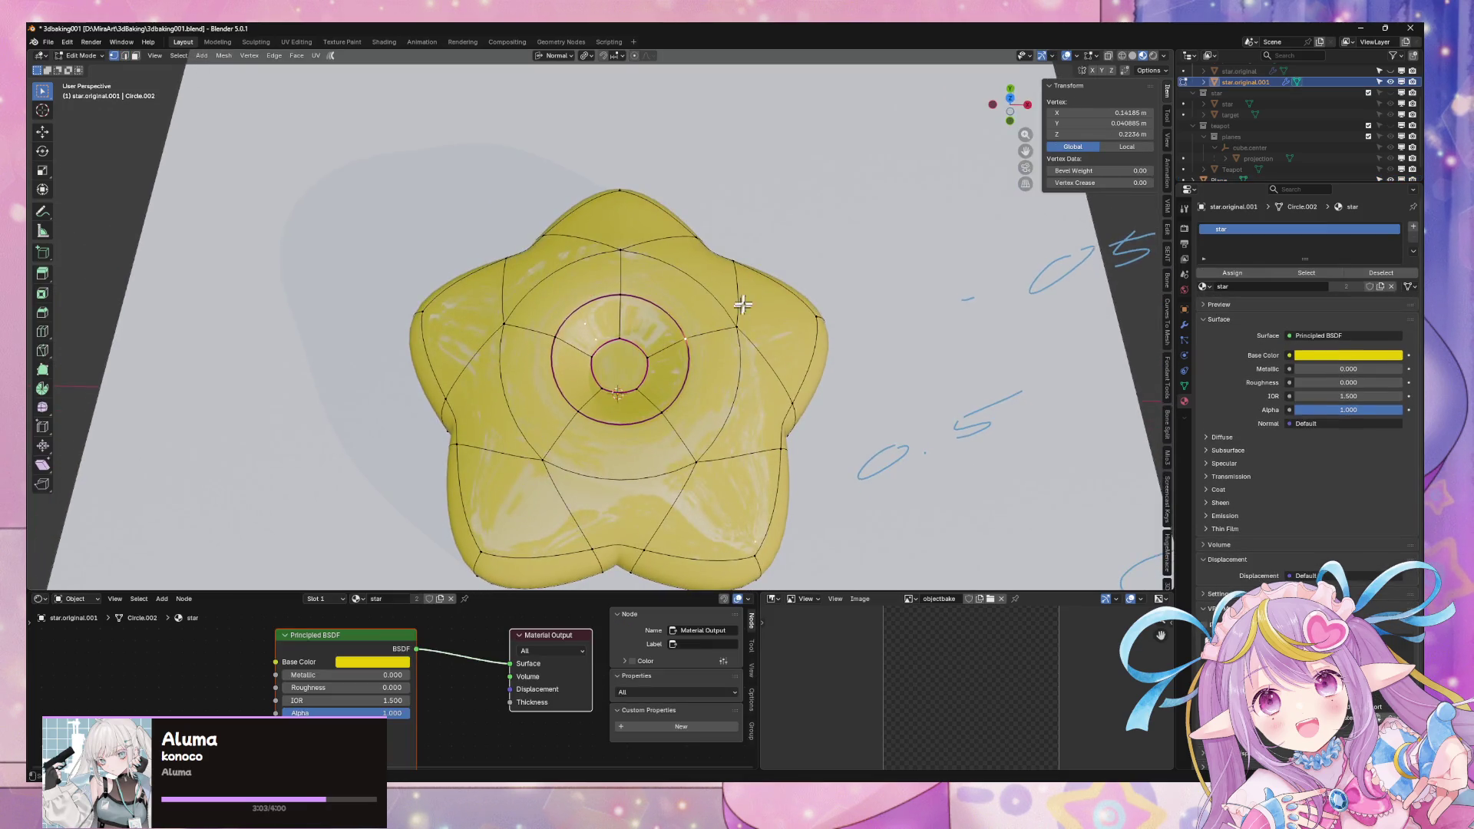
pyautogui.scroll(-3, 898, 206)
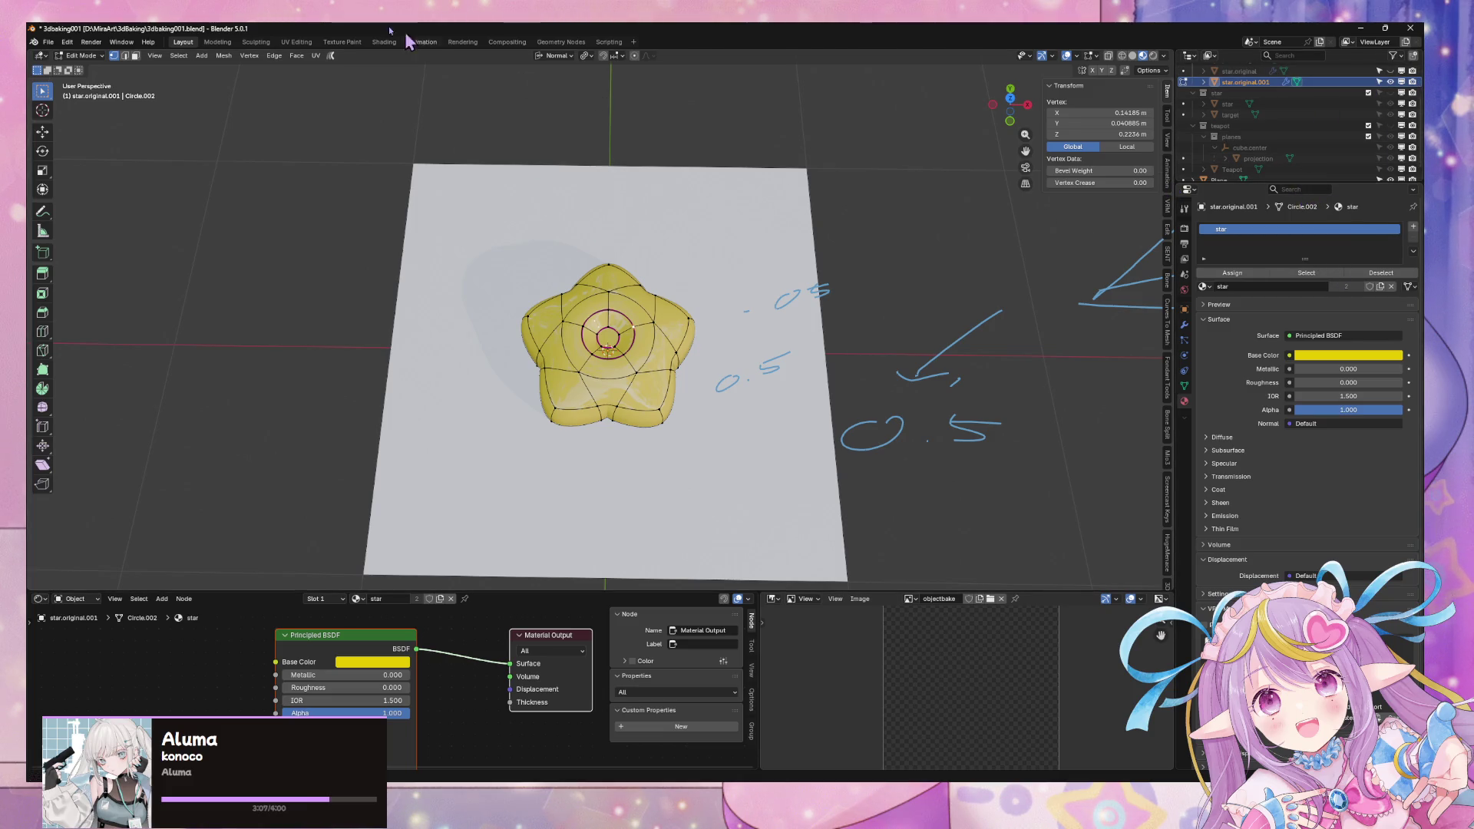
# Step: Start a new General file, bringing up the save prompt for 3dbaking001.blend
pyautogui.click(48, 43)
pyautogui.moveTo(65, 58)
pyautogui.click(215, 61)
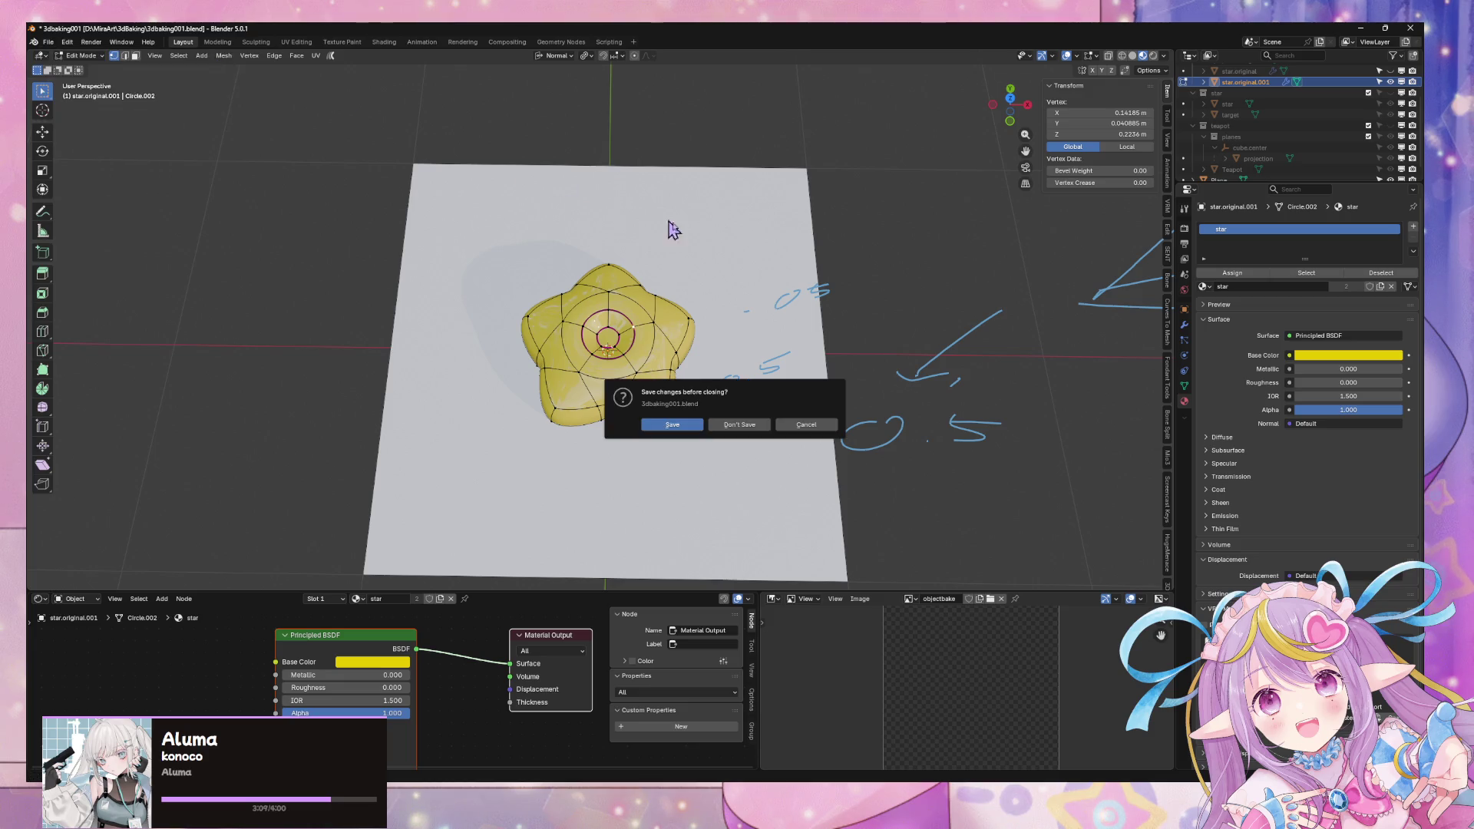
# Step: Answer the save prompt and delete the new file's default cube
pyautogui.click(738, 425)
pyautogui.moveTo(763, 305); pyautogui.dragTo(803, 379, button='middle')
pyautogui.scroll(5, 615, 371)
pyautogui.press('x')
pyautogui.click(568, 367)
pyautogui.scroll(-5, 737, 335)
# Step: Delete the default camera and light, leaving an empty scene in top view
pyautogui.moveTo(737, 334)
pyautogui.mouseDown(button='middle')
pyautogui.moveTo(675, 279)
pyautogui.moveTo(920, 501)
pyautogui.moveTo(898, 388)
pyautogui.mouseUp(button='middle')
pyautogui.press('a')
pyautogui.press('x')
pyautogui.click(741, 227)
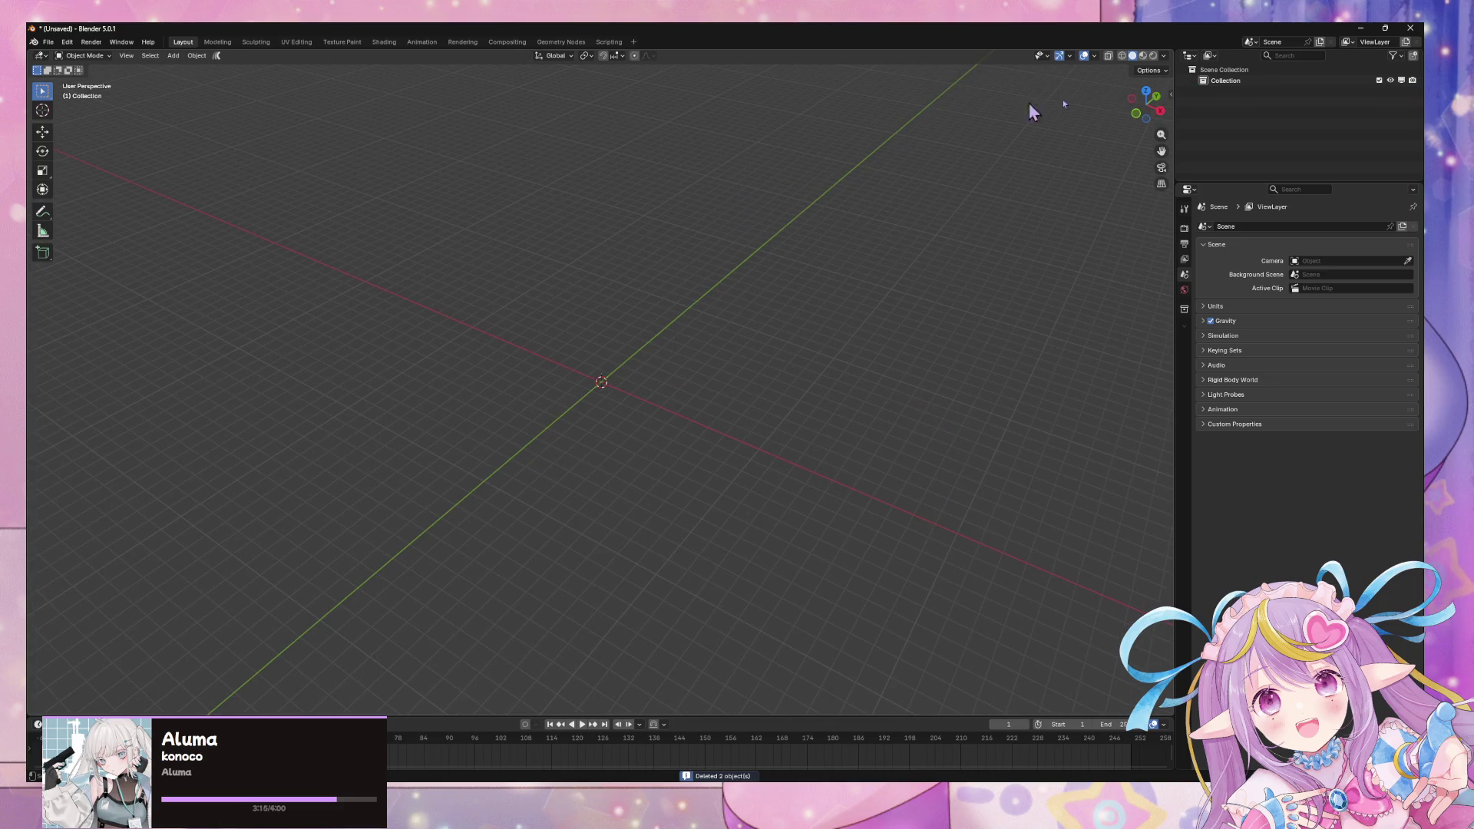
pyautogui.click(1144, 91)
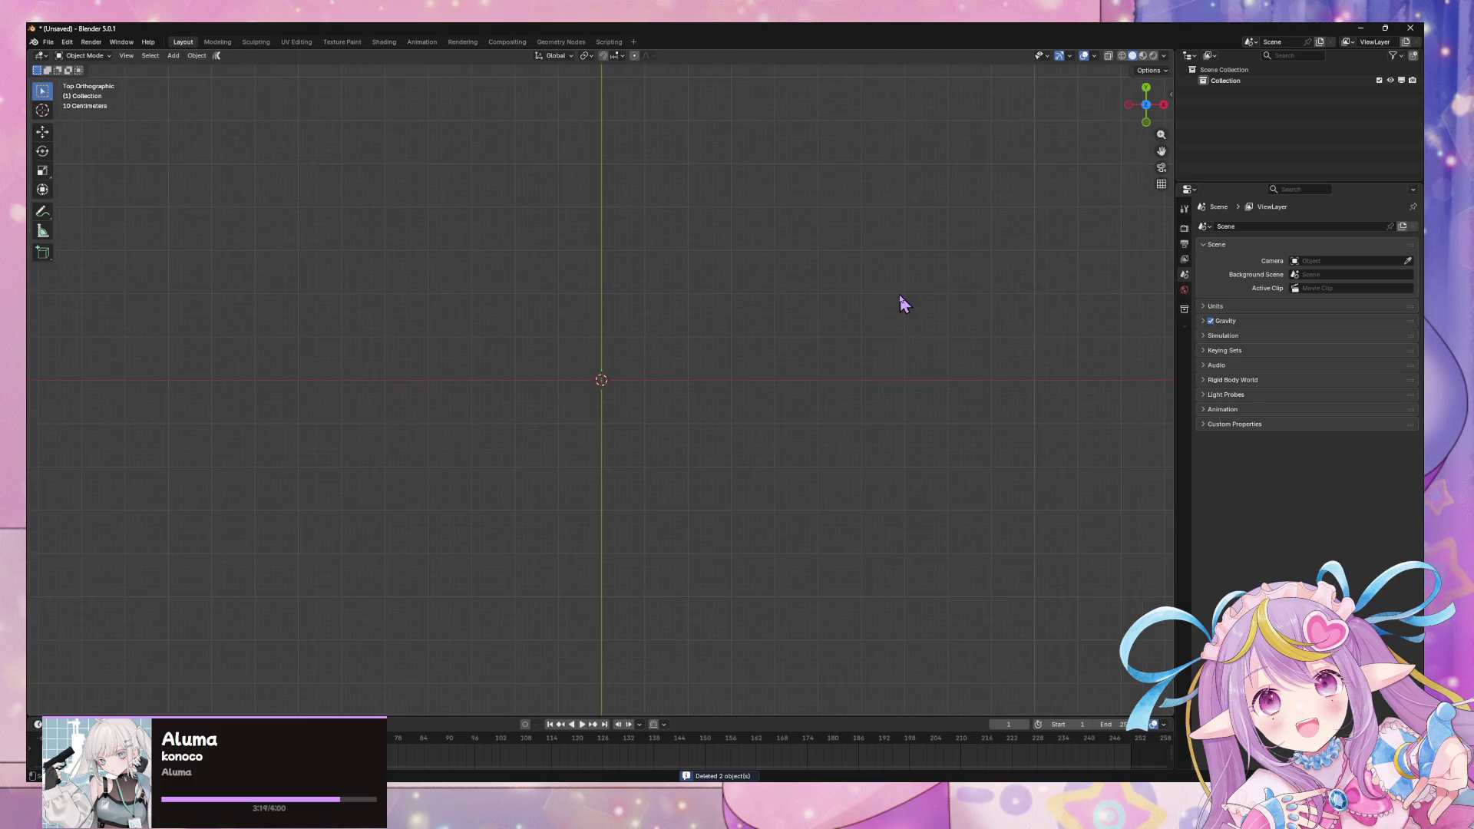
pyautogui.scroll(2, 800, 286)
pyautogui.scroll(1, 800, 290)
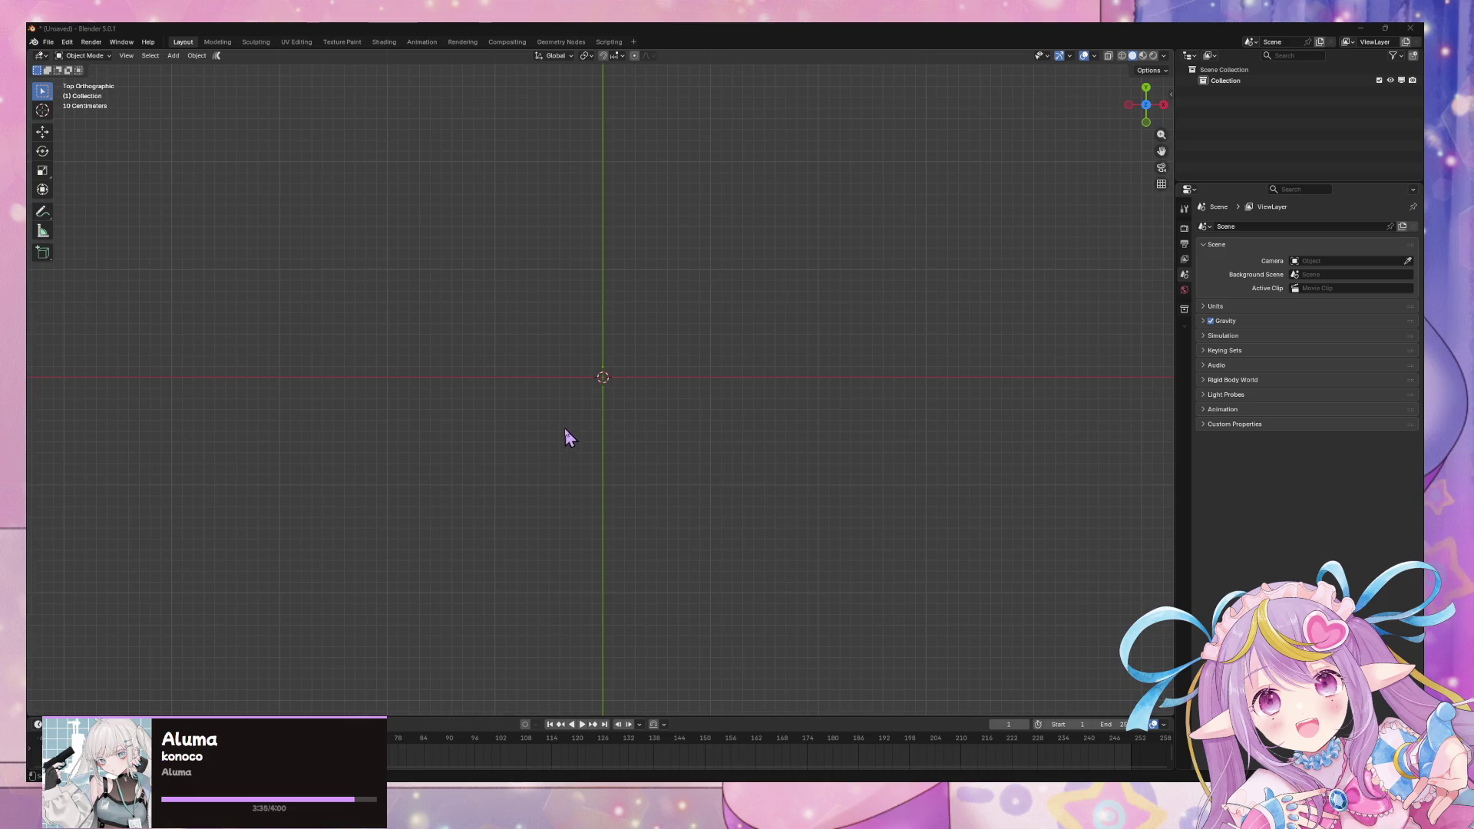
pyautogui.moveTo(791, 377); pyautogui.dragTo(833, 265)
pyautogui.hotkey('alt', 'Tab')
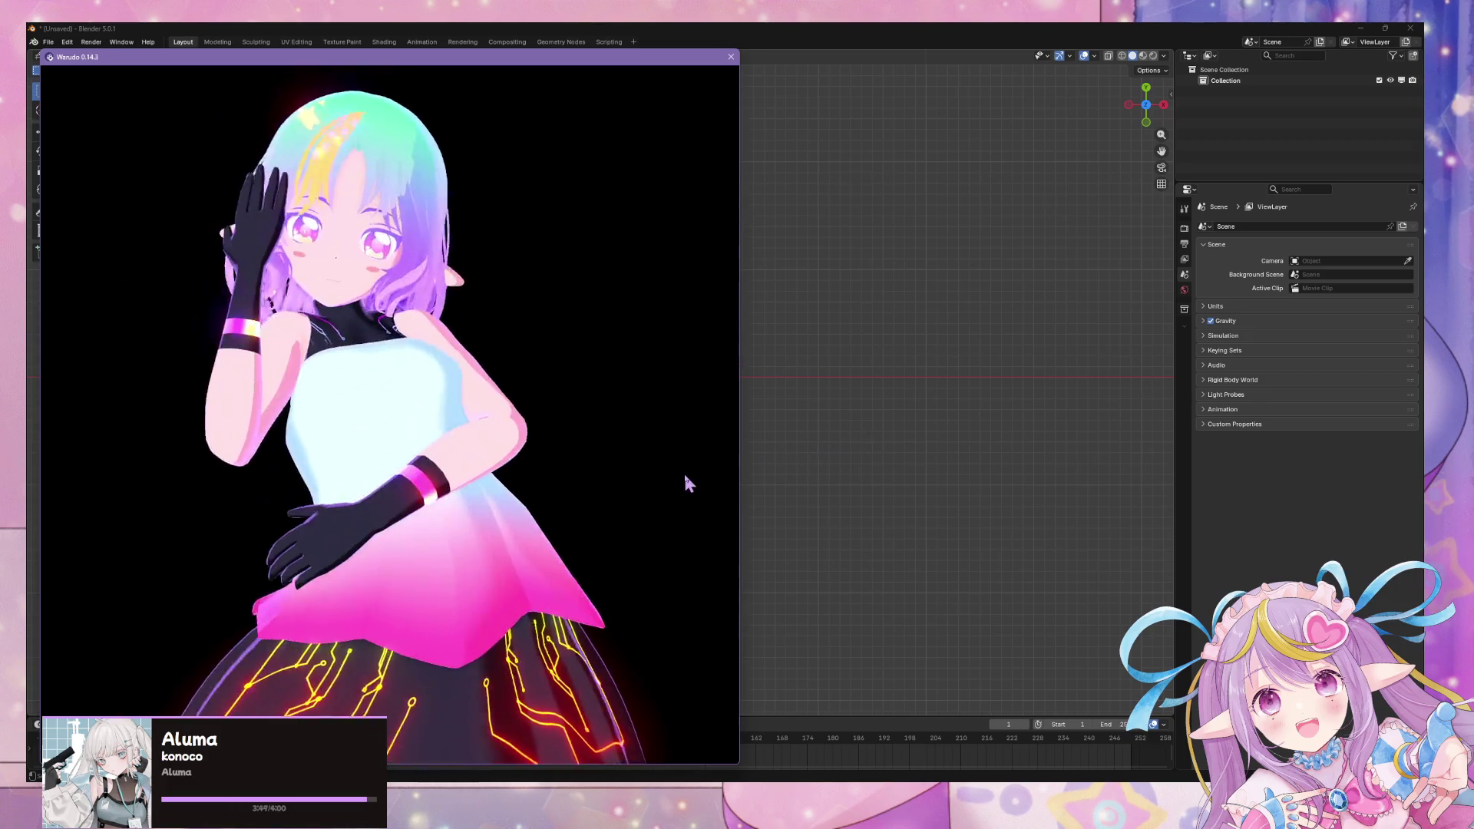
# Step: Look over the Warudo avatar preview, then bring Blender's empty scene back in front
pyautogui.click(922, 444)
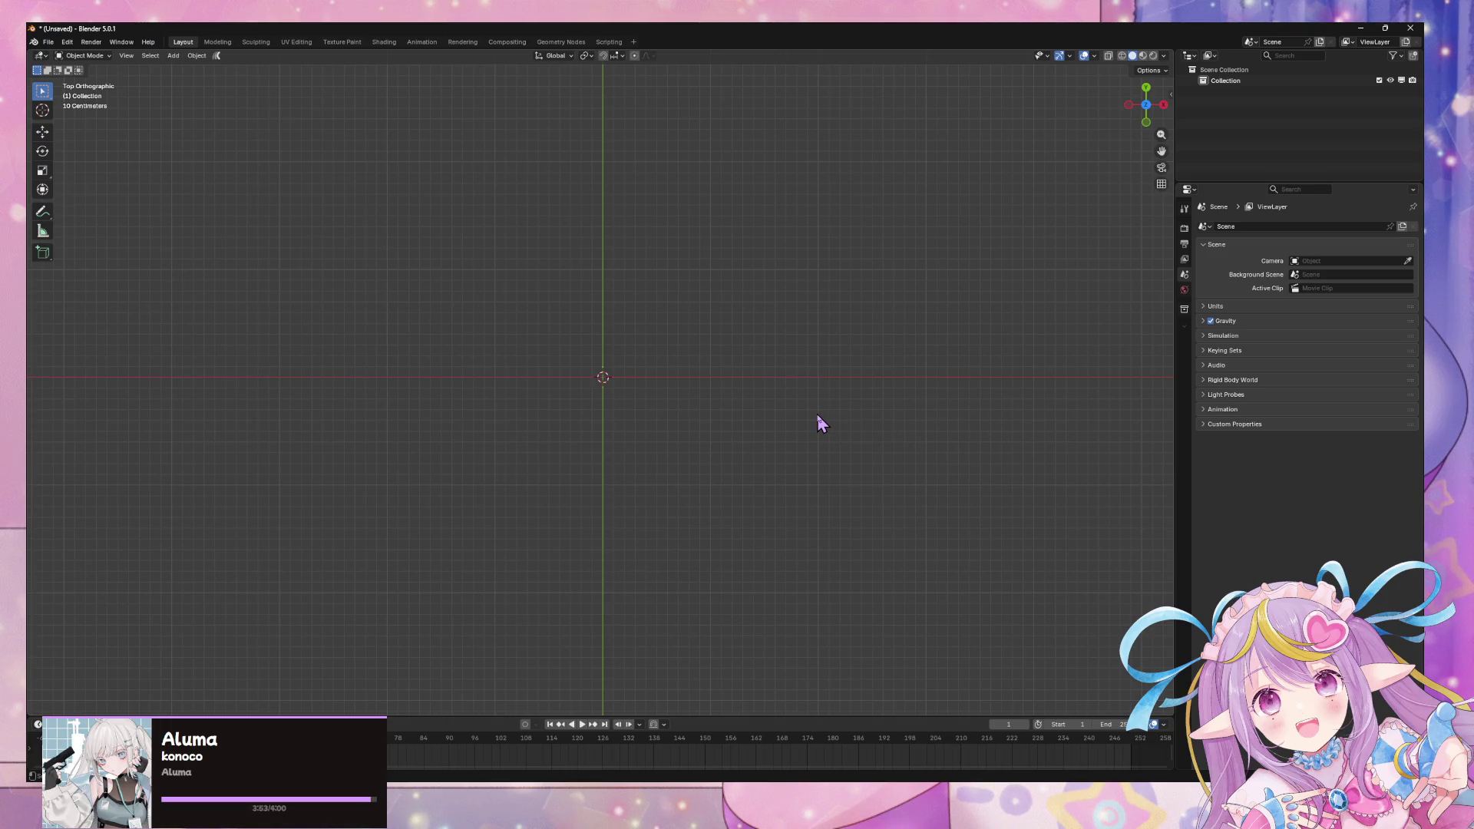
pyautogui.moveTo(1051, 807)
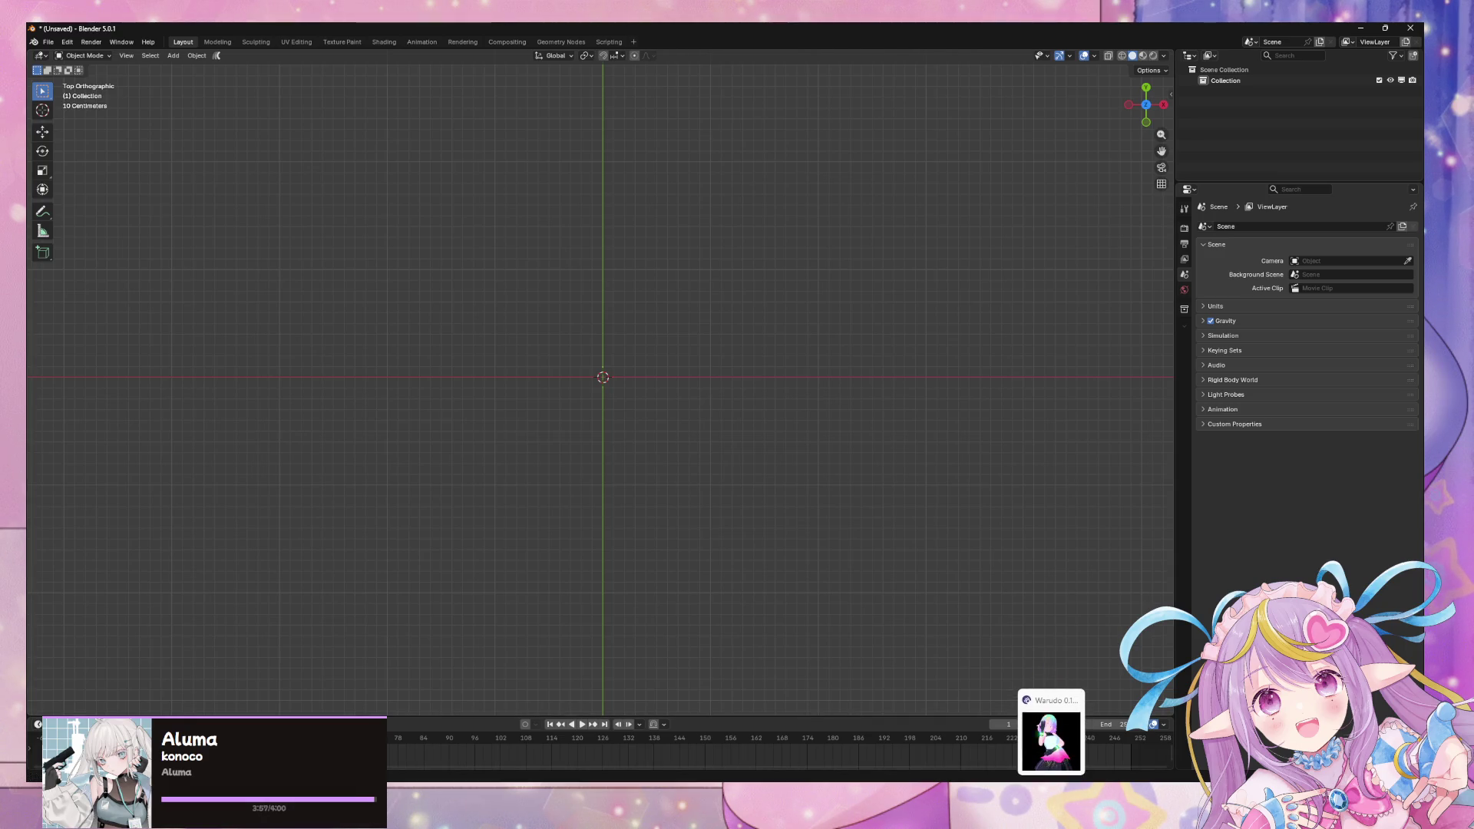
pyautogui.click(1051, 738)
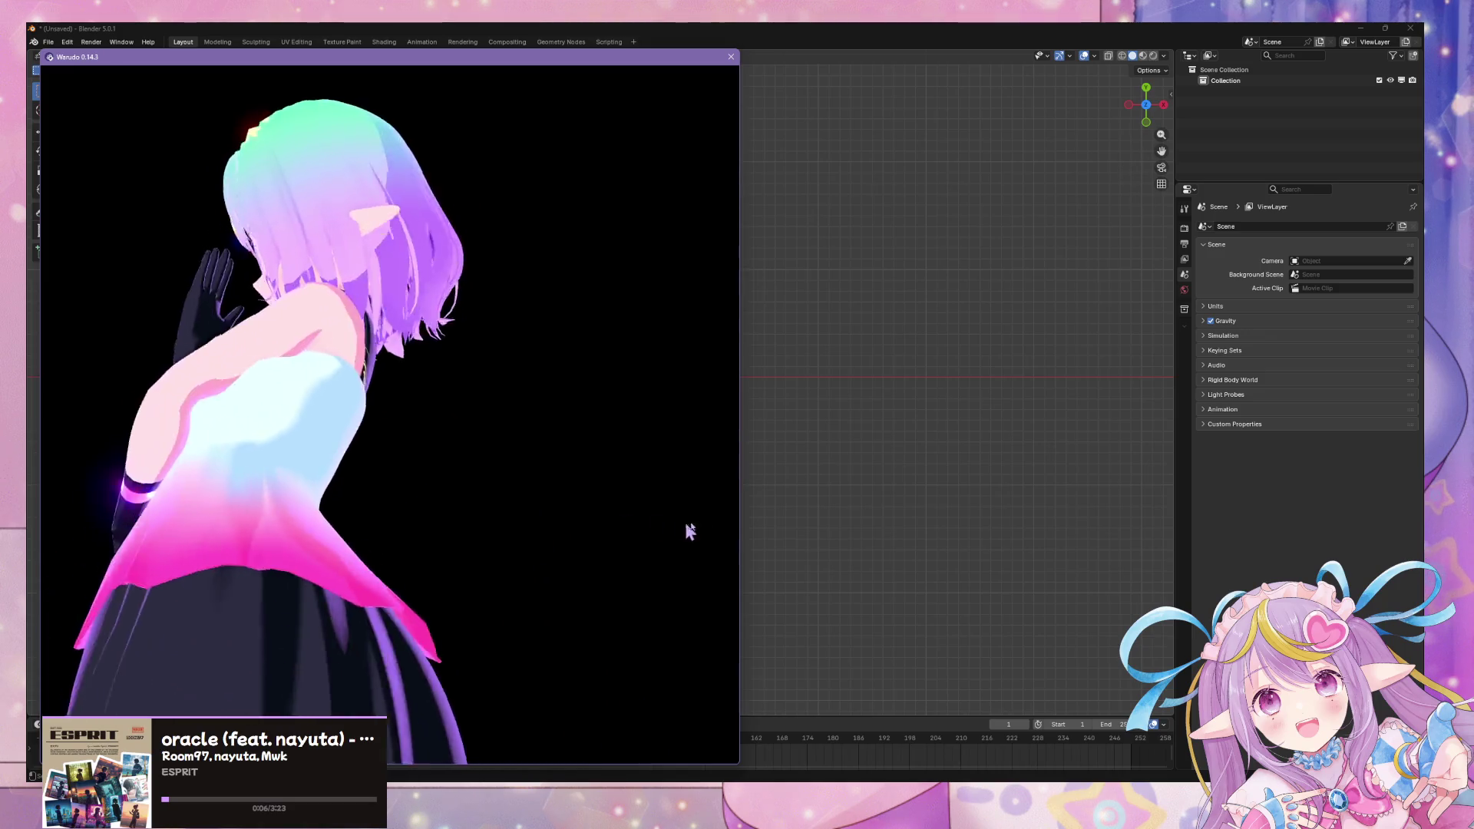
pyautogui.click(758, 531)
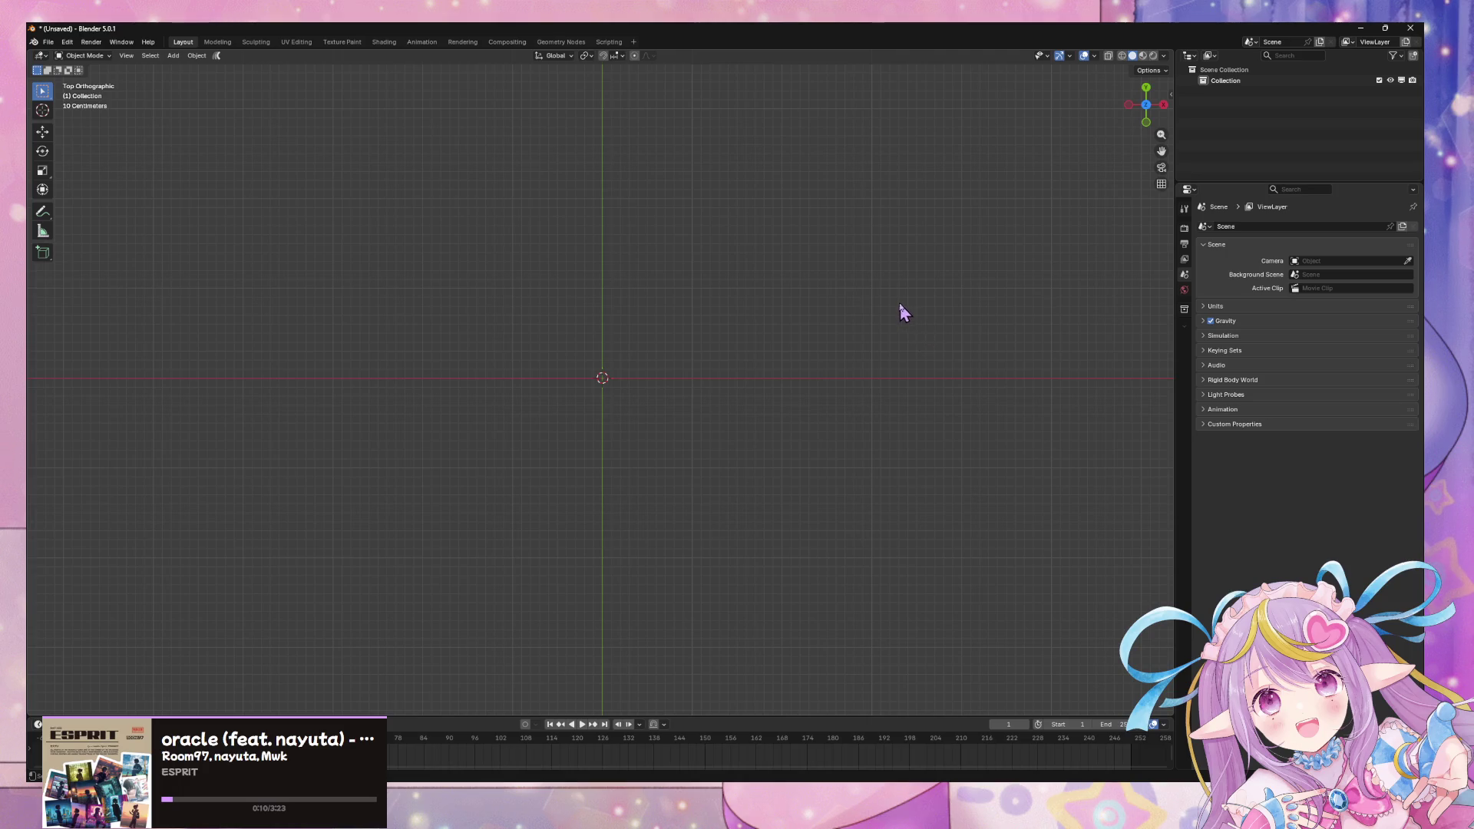
# Step: Switch from the empty scene to the Blender window holding the avatar dress file
pyautogui.scroll(3, 899, 311)
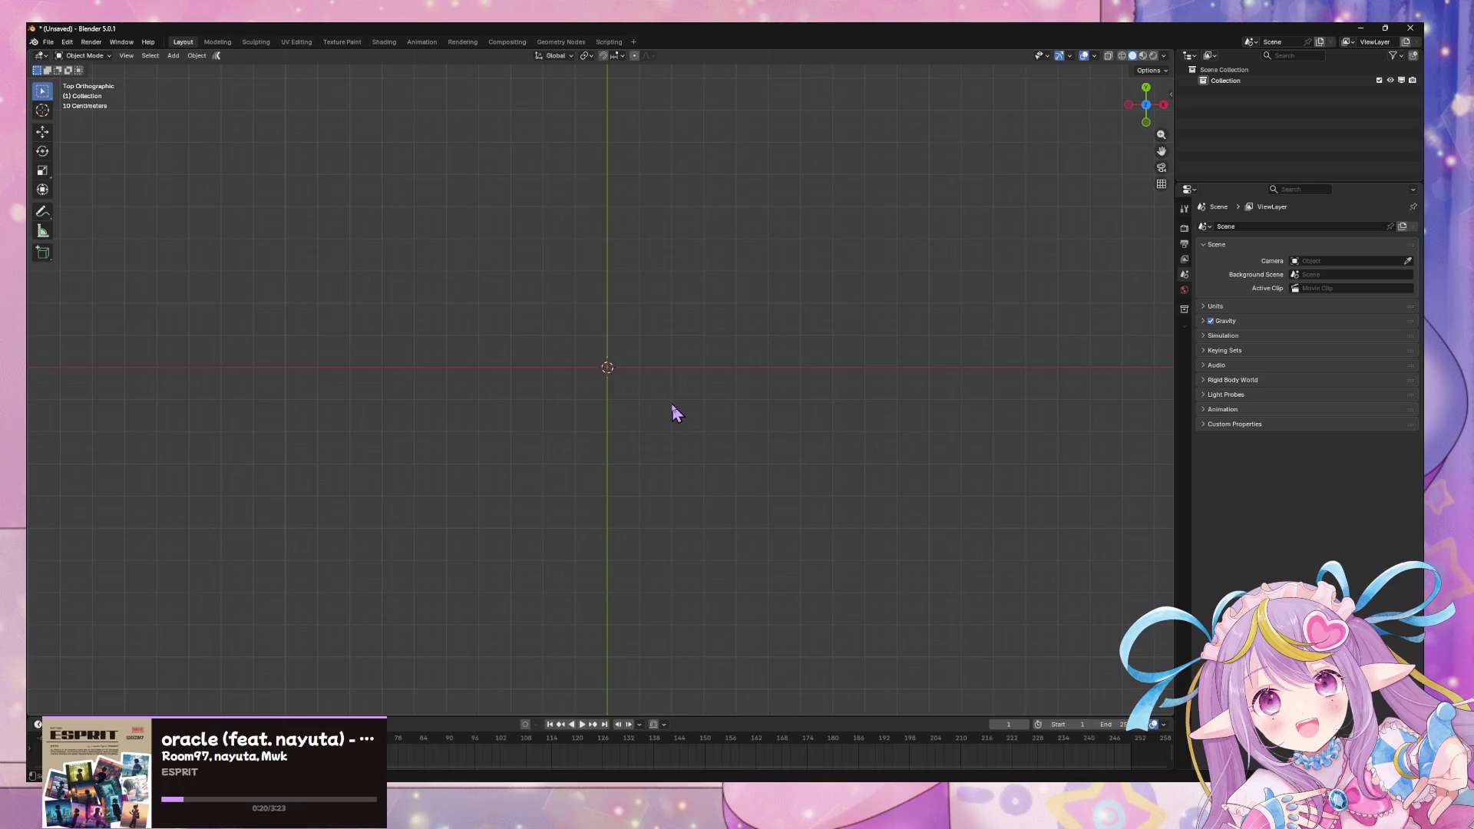
pyautogui.moveTo(700, 760)
pyautogui.click(609, 741)
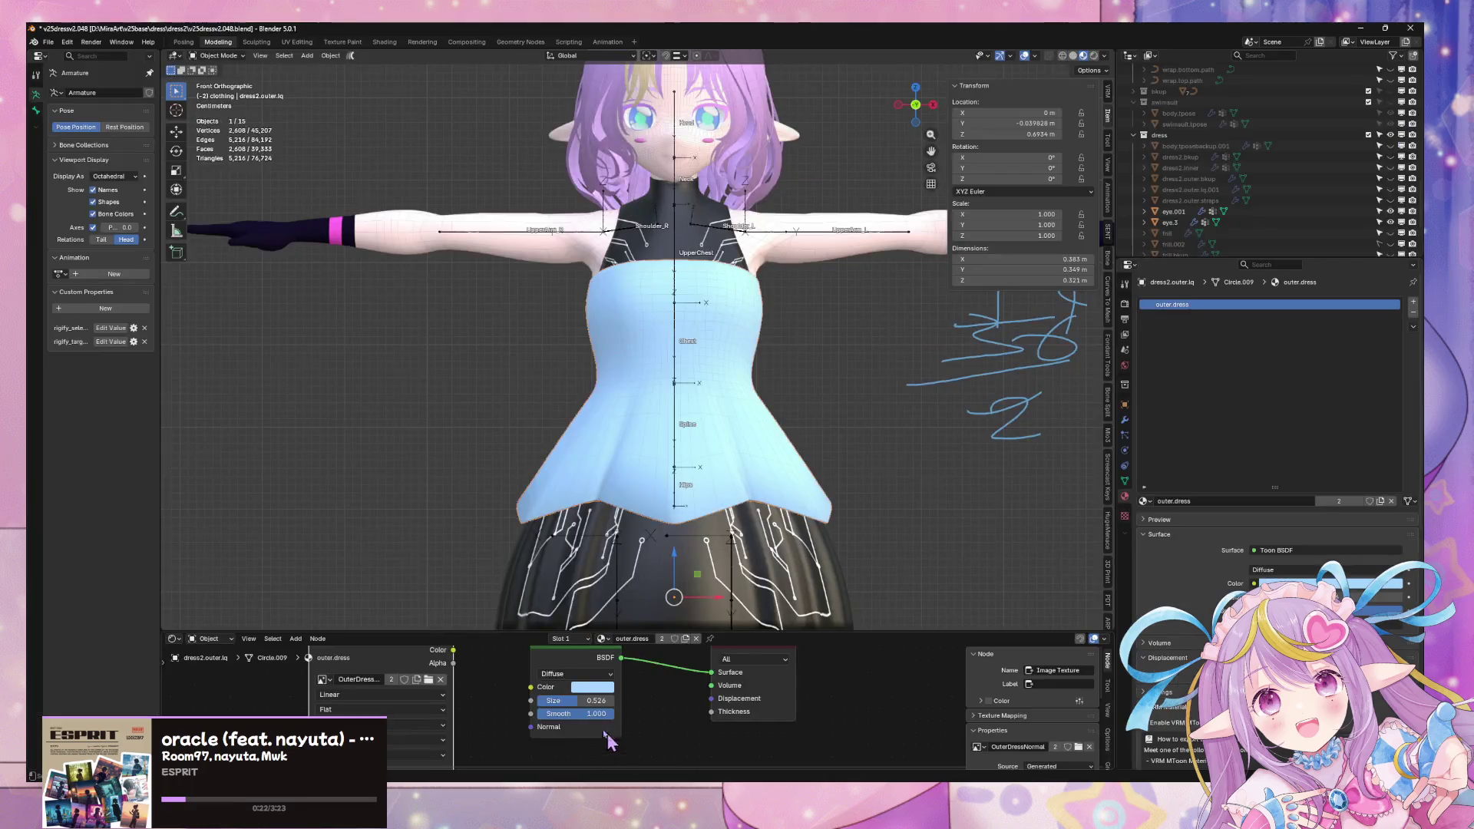
# Step: Show the outer dress's UV layout in the UV Editing workspace, back in Object Mode
pyautogui.press('Tab')
pyautogui.moveTo(757, 414)
pyautogui.mouseDown(button='middle')
pyautogui.moveTo(780, 412)
pyautogui.moveTo(668, 421)
pyautogui.moveTo(583, 323)
pyautogui.mouseUp(button='middle')
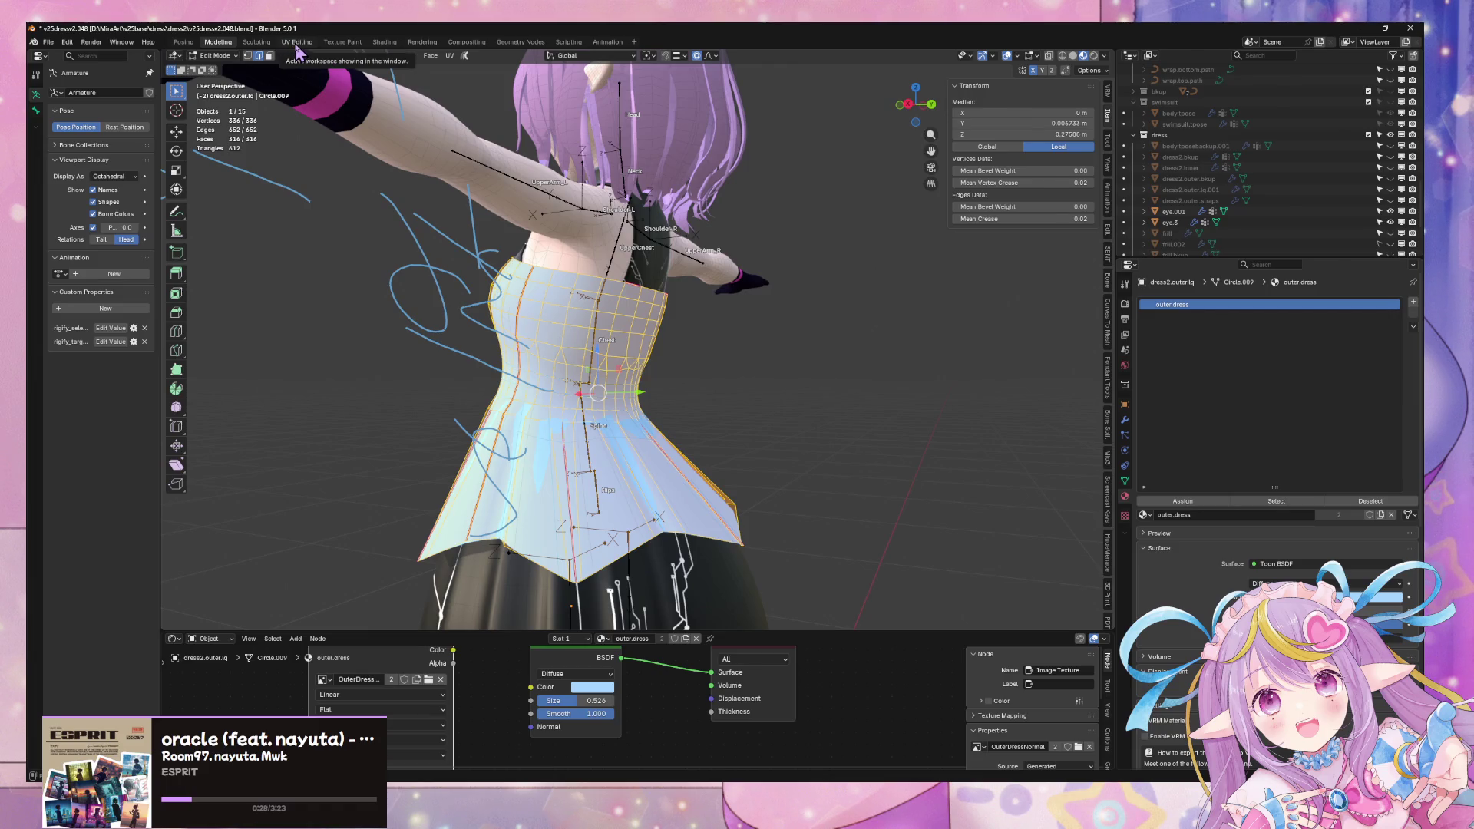
pyautogui.click(298, 42)
pyautogui.press('a')
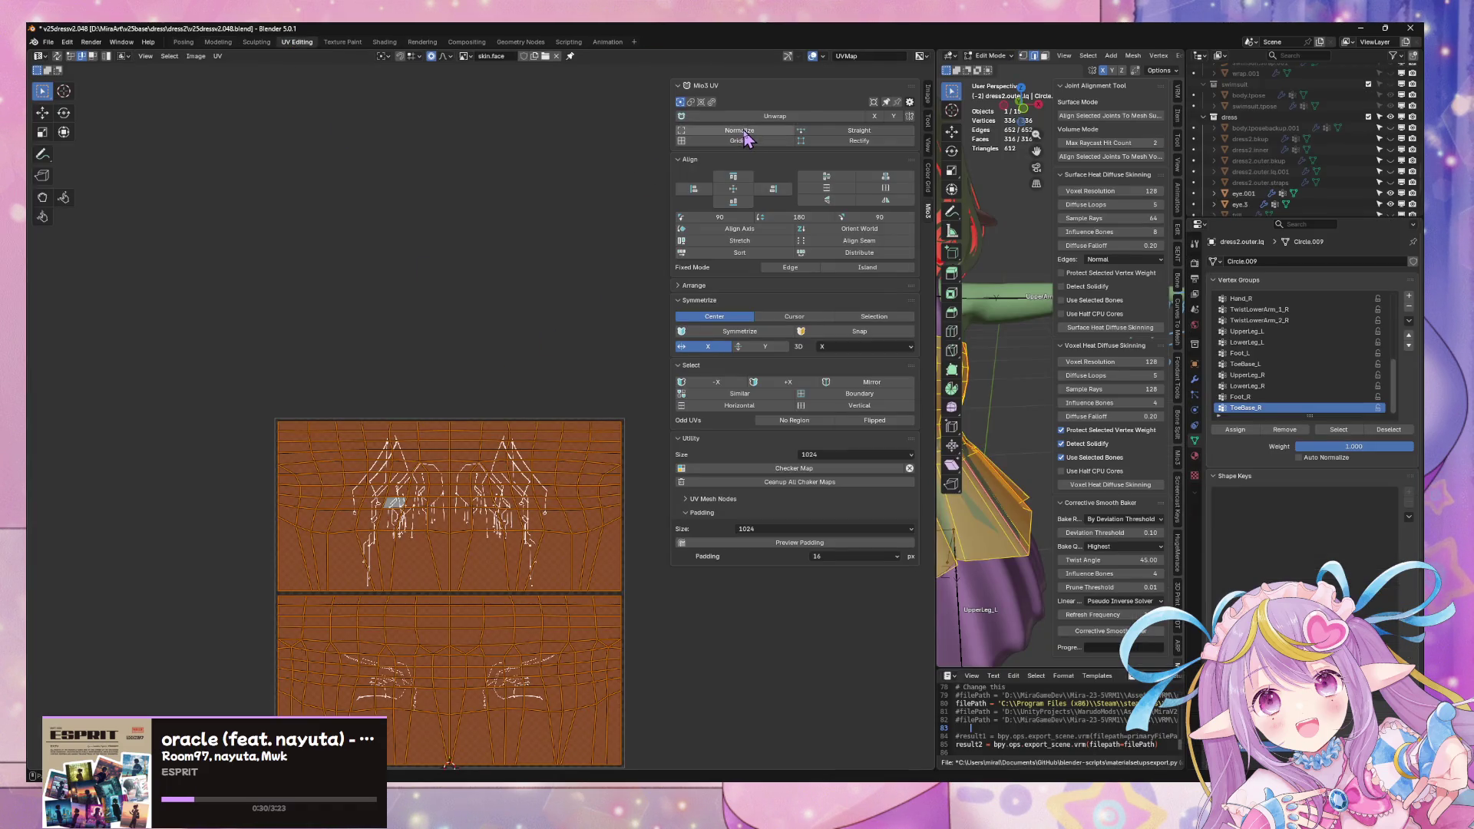
pyautogui.press('Tab')
pyautogui.moveTo(511, 353); pyautogui.dragTo(504, 291, button='middle')
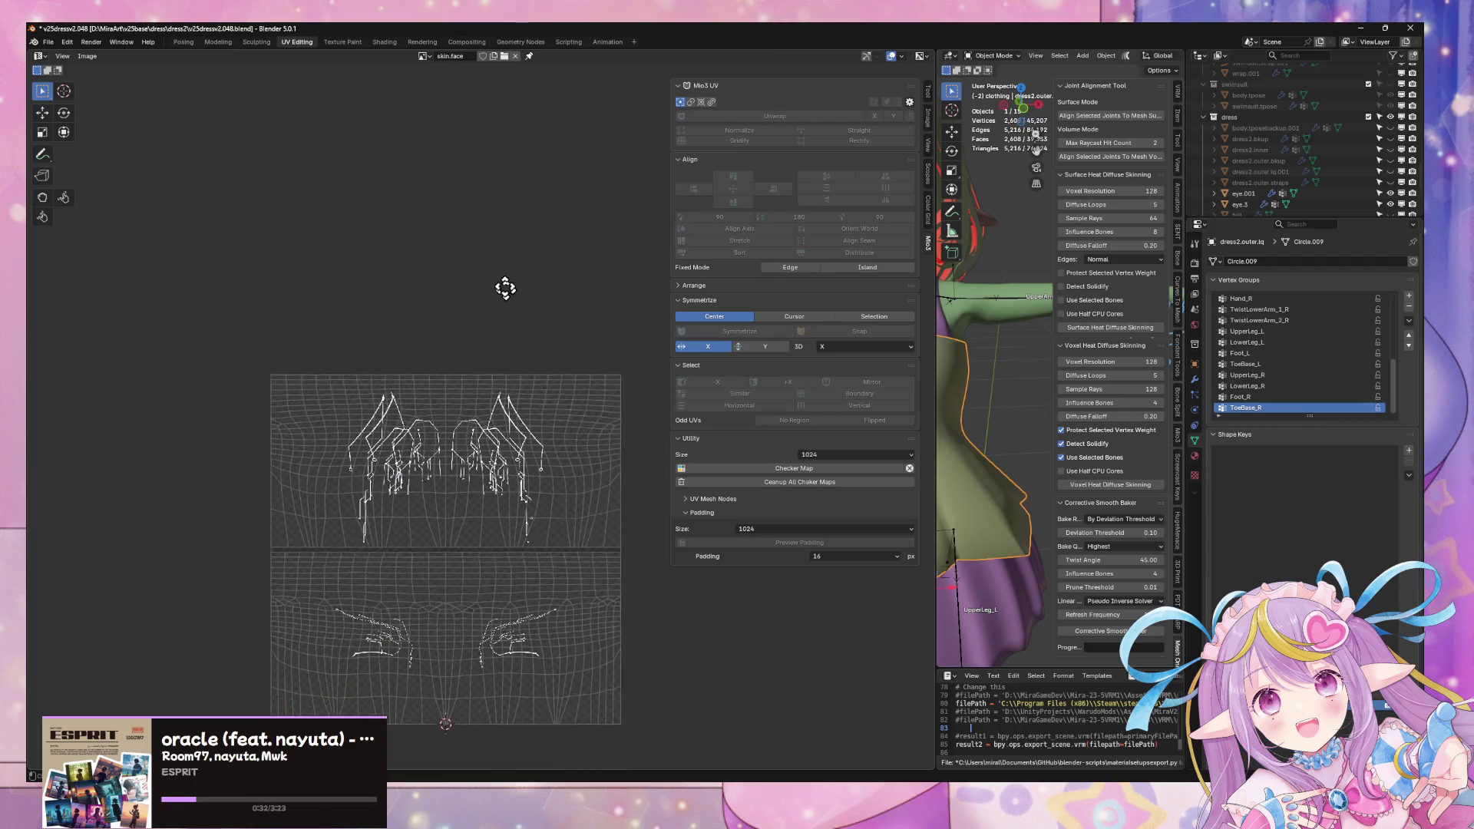
pyautogui.scroll(5, 504, 290)
pyautogui.scroll(-4, 492, 261)
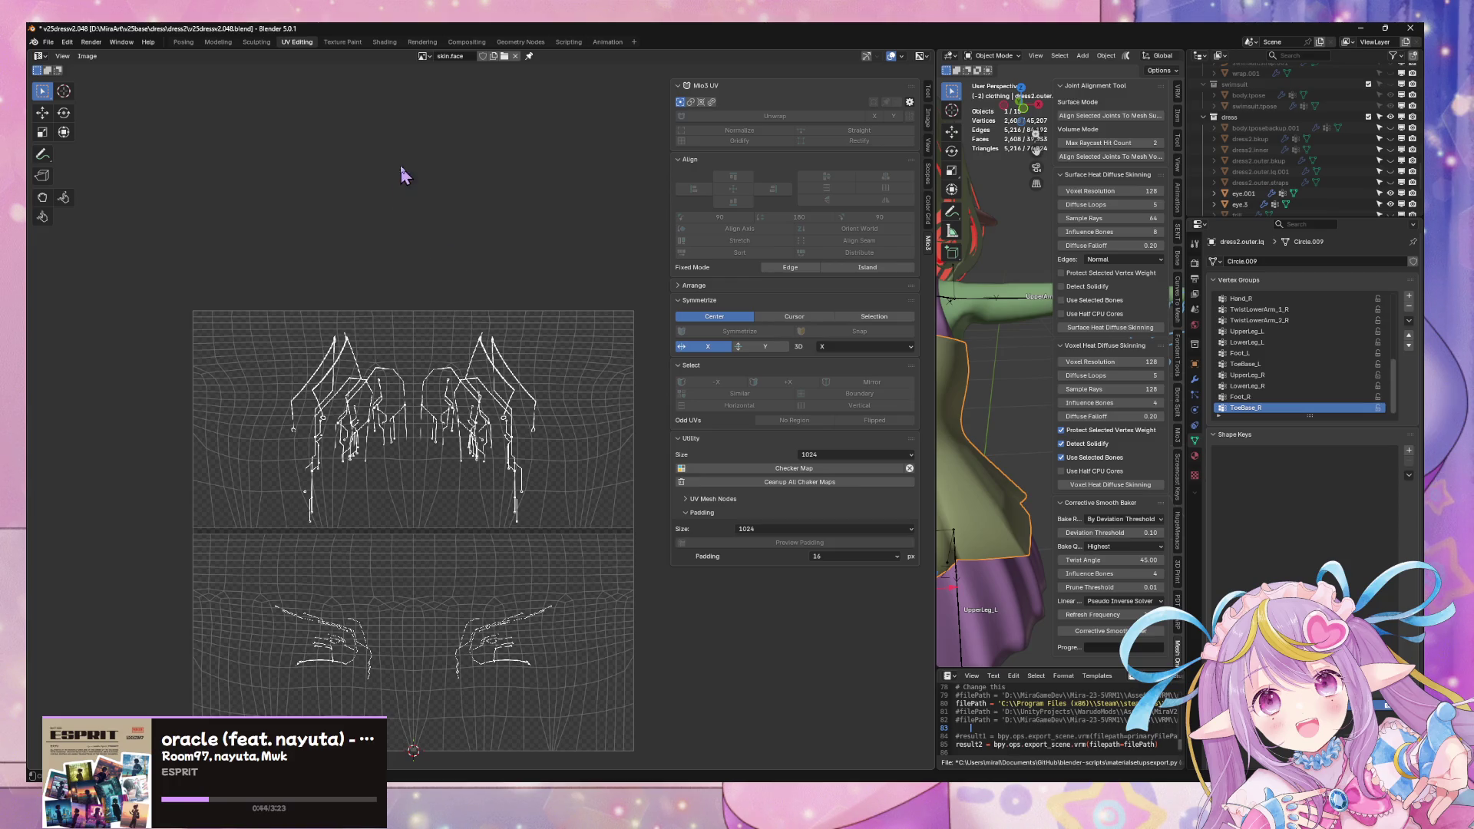
pyautogui.click(49, 42)
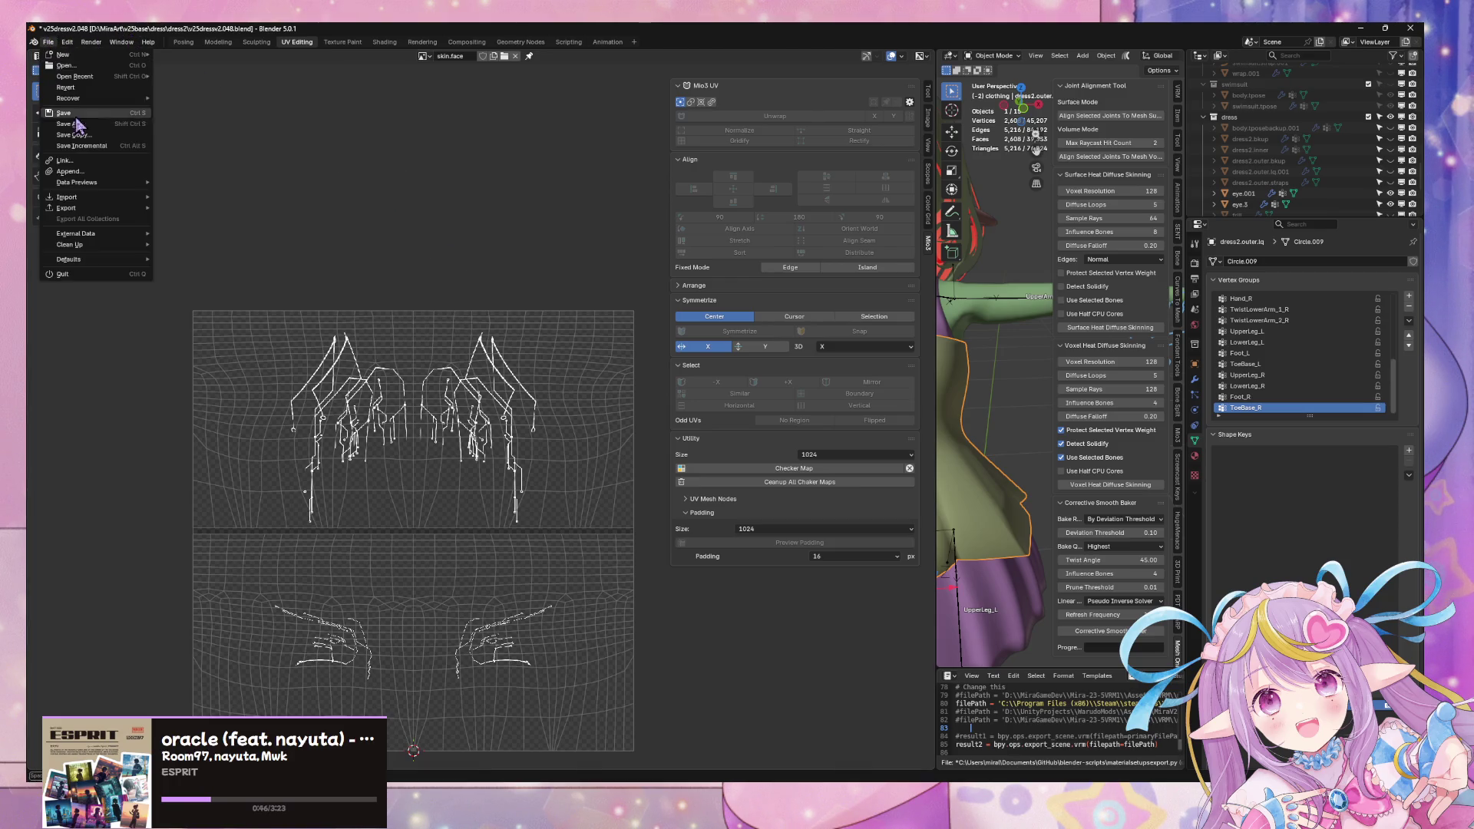
# Step: Export the avatar as FBX, overwriting mirav25dress2zfw.fbx in the Unity mod assets folder
pyautogui.moveTo(117, 210)
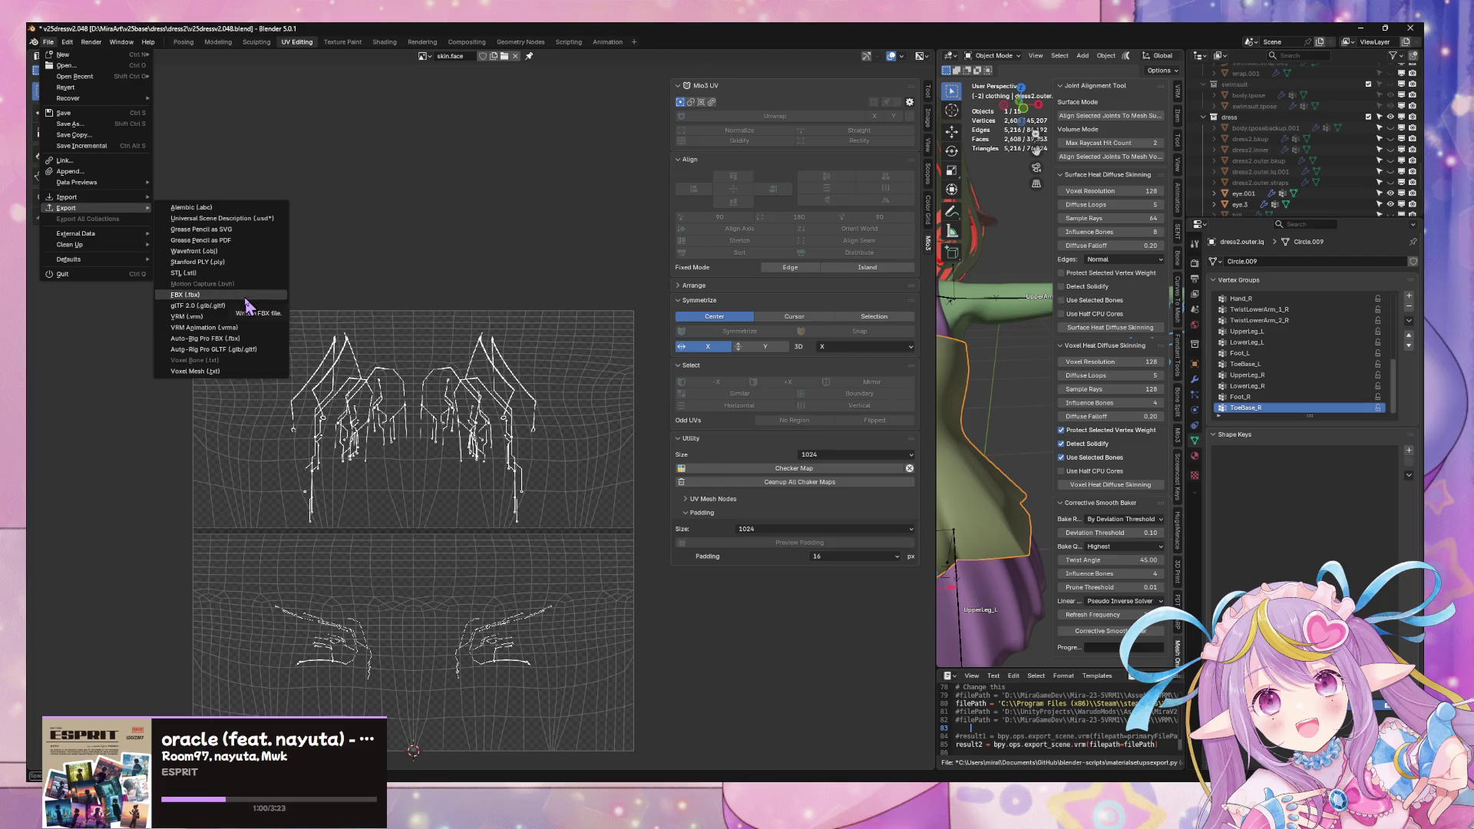
pyautogui.click(245, 298)
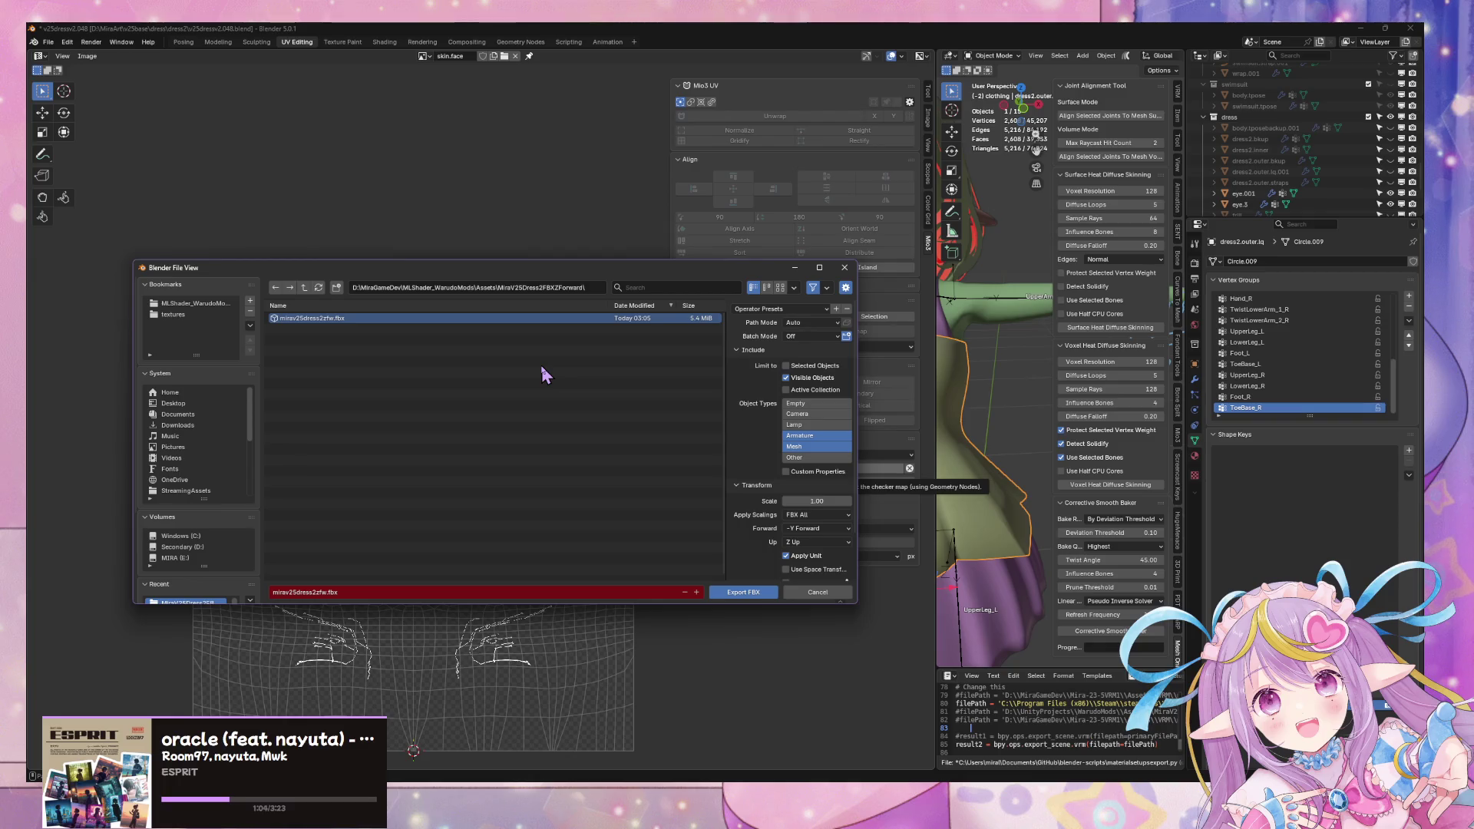
pyautogui.scroll(-2, 756, 472)
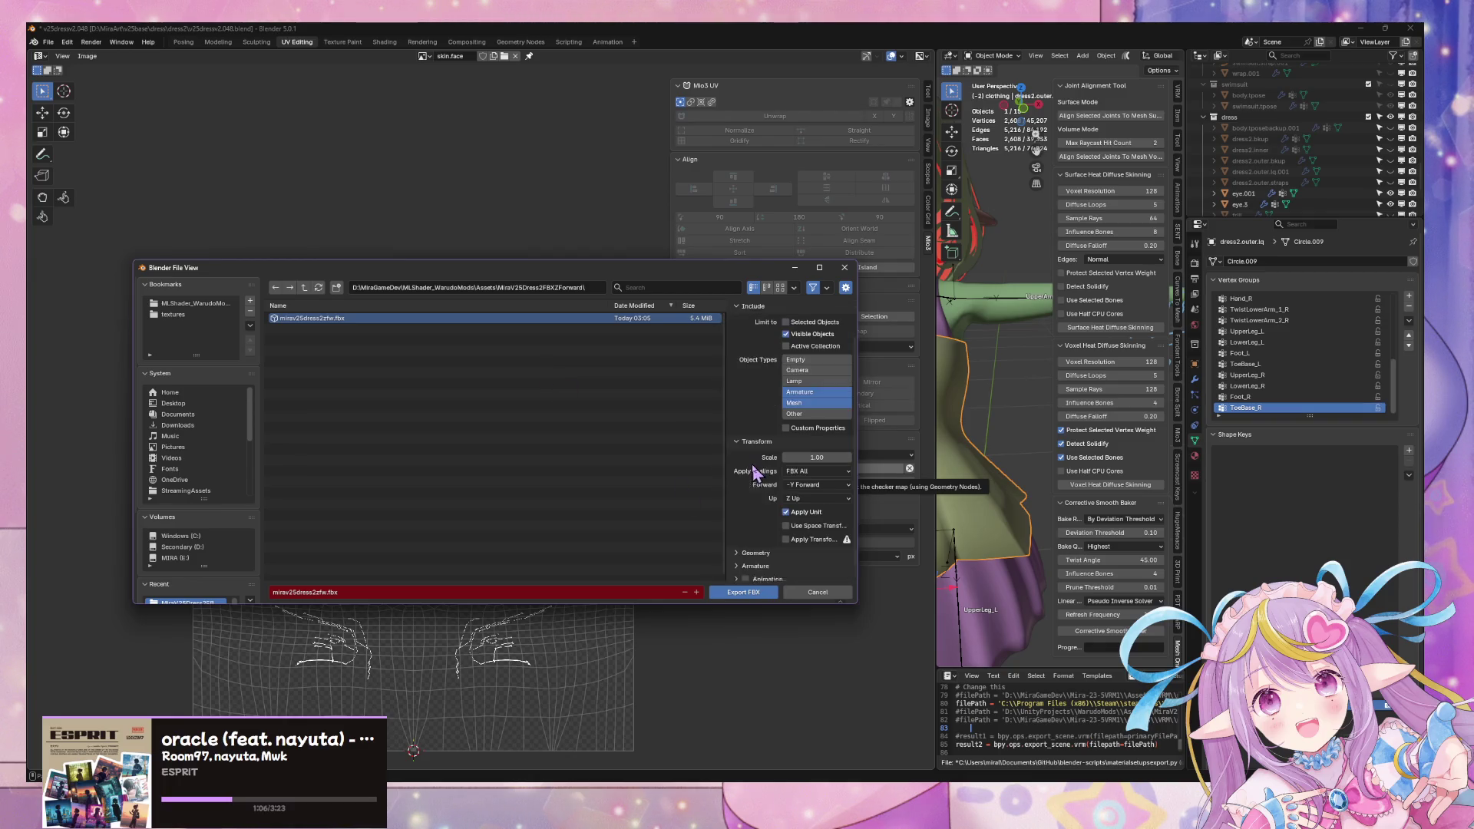
pyautogui.click(740, 596)
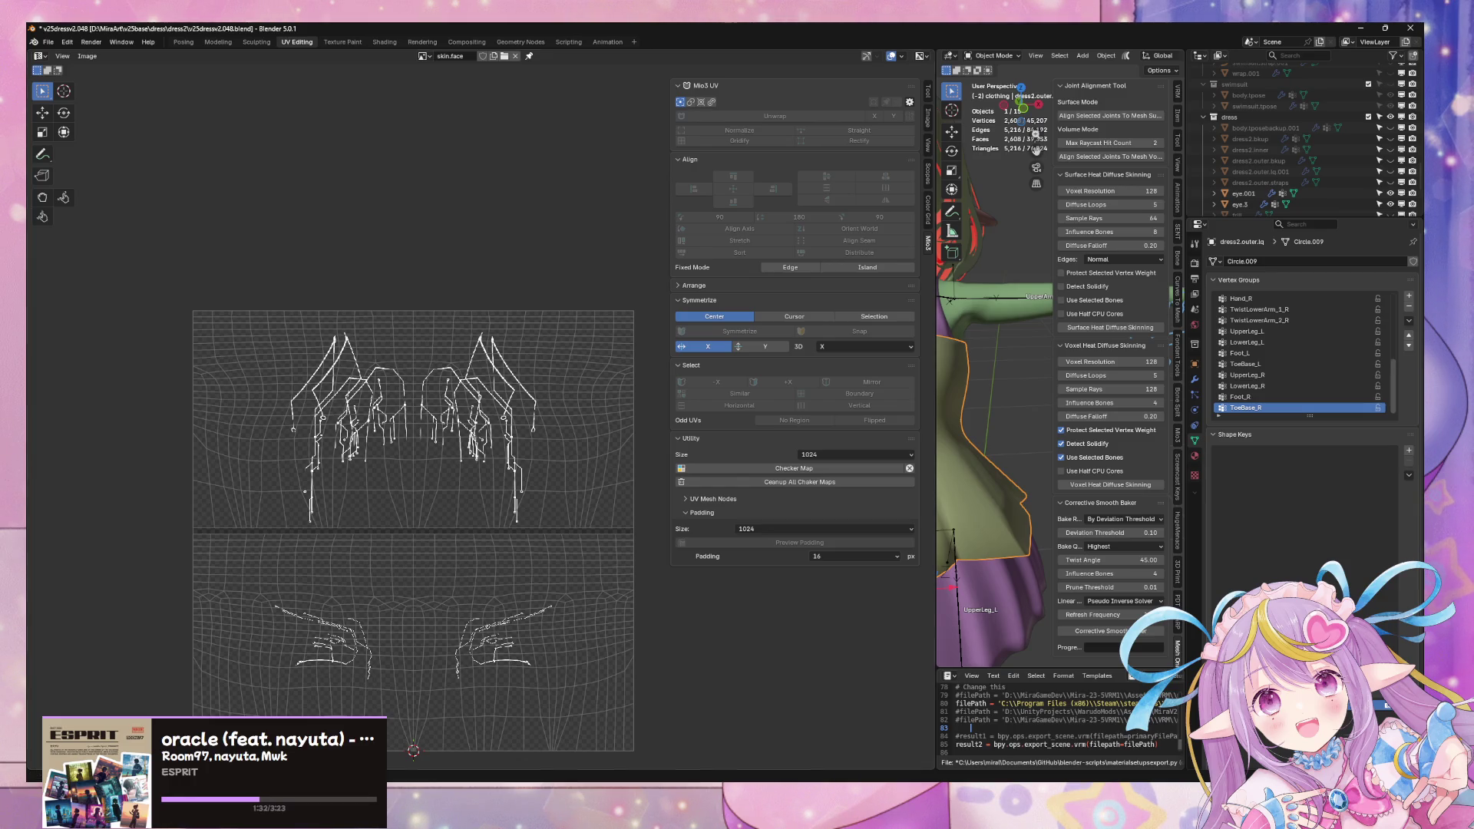
pyautogui.hotkey('alt', 'Tab')
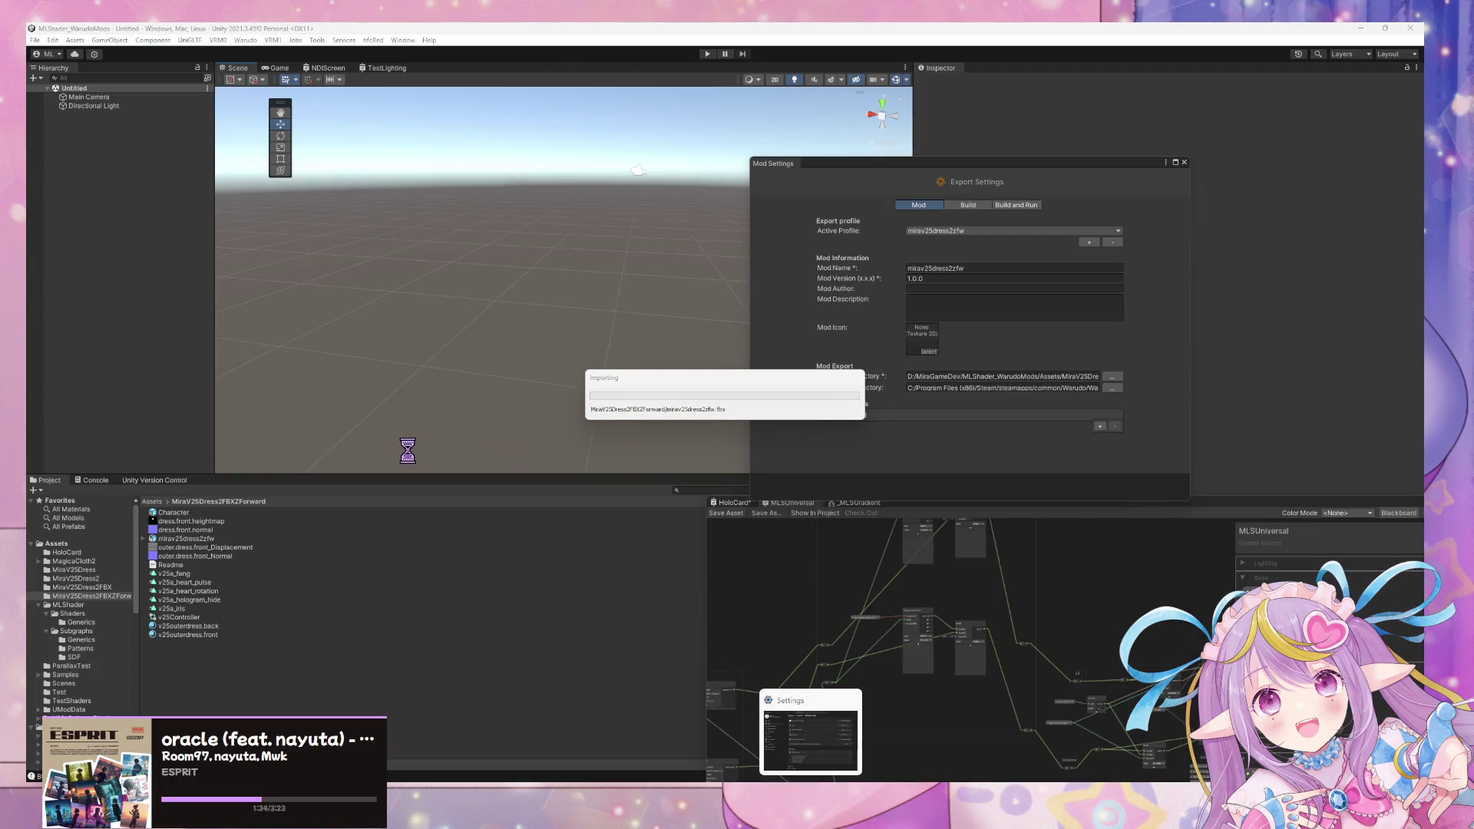
# Step: Place the Character model in the Unity scene and frame a full-body front view
pyautogui.moveTo(172, 513); pyautogui.dragTo(161, 366)
pyautogui.press('f')
pyautogui.scroll(3, 472, 255)
pyautogui.moveTo(473, 255)
pyautogui.keyDown('alt'); pyautogui.mouseDown()
pyautogui.moveTo(494, 254)
pyautogui.moveTo(461, 274)
pyautogui.moveTo(510, 246)
pyautogui.moveTo(640, 243)
pyautogui.moveTo(602, 253)
pyautogui.moveTo(593, 281)
pyautogui.moveTo(600, 244)
pyautogui.mouseUp(); pyautogui.keyUp('alt')
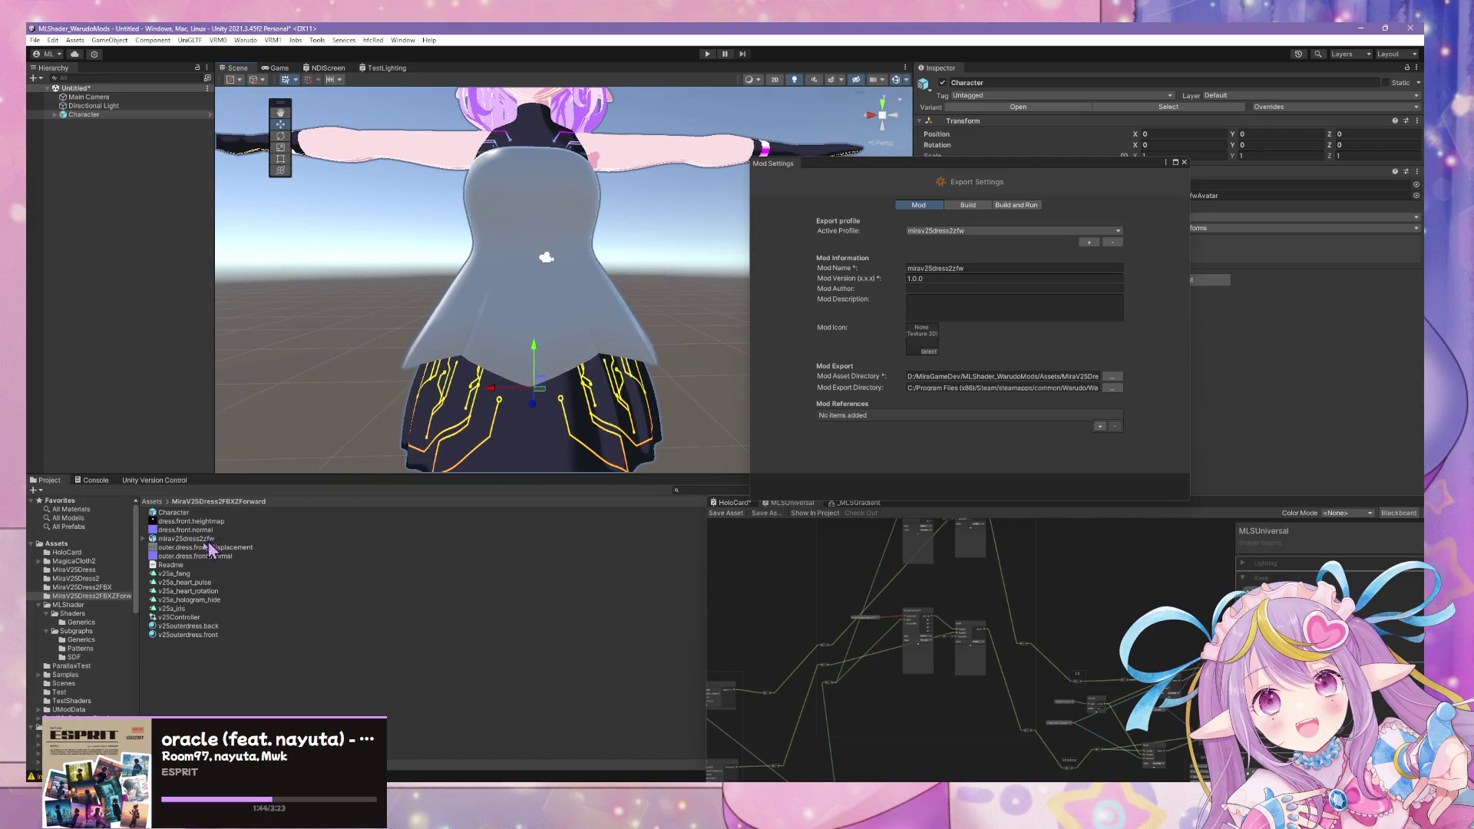
# Step: Rename v25outerdress.front to v25outerdress and delete the v25outerdress.back material
pyautogui.click(223, 635)
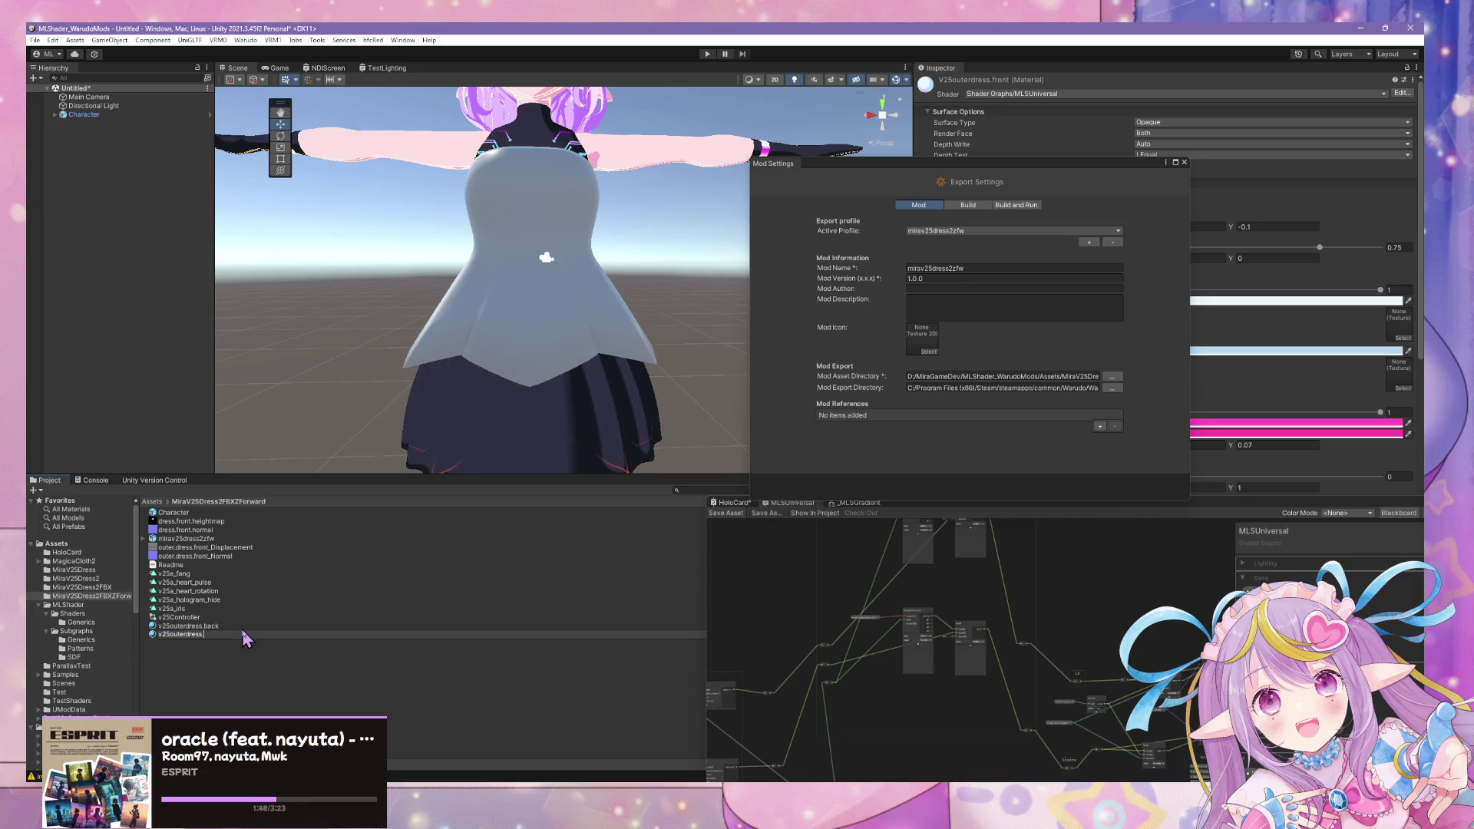
pyautogui.press('Return')
pyautogui.press('Up')
pyautogui.press('Delete')
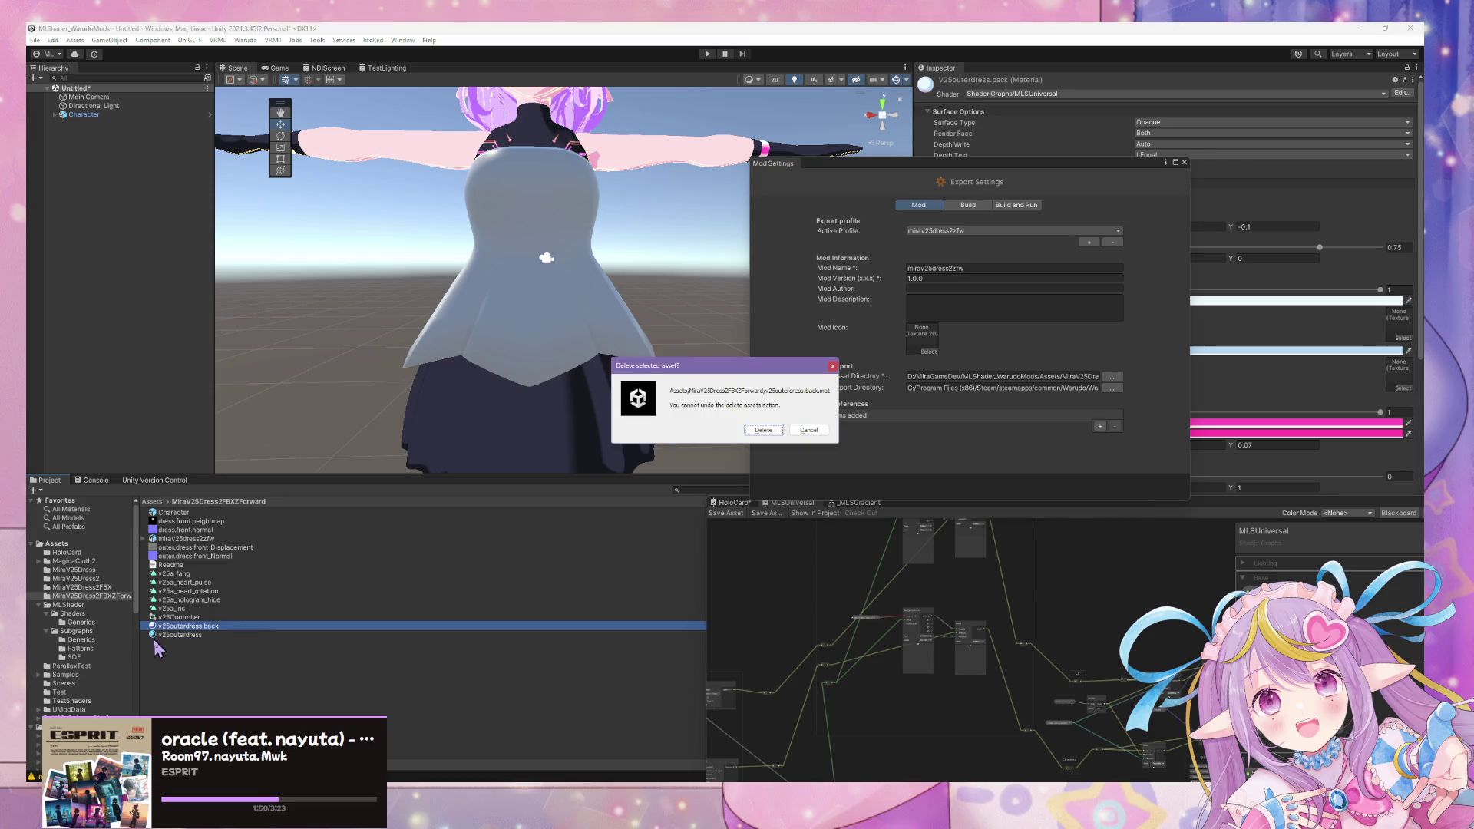
pyautogui.click(756, 432)
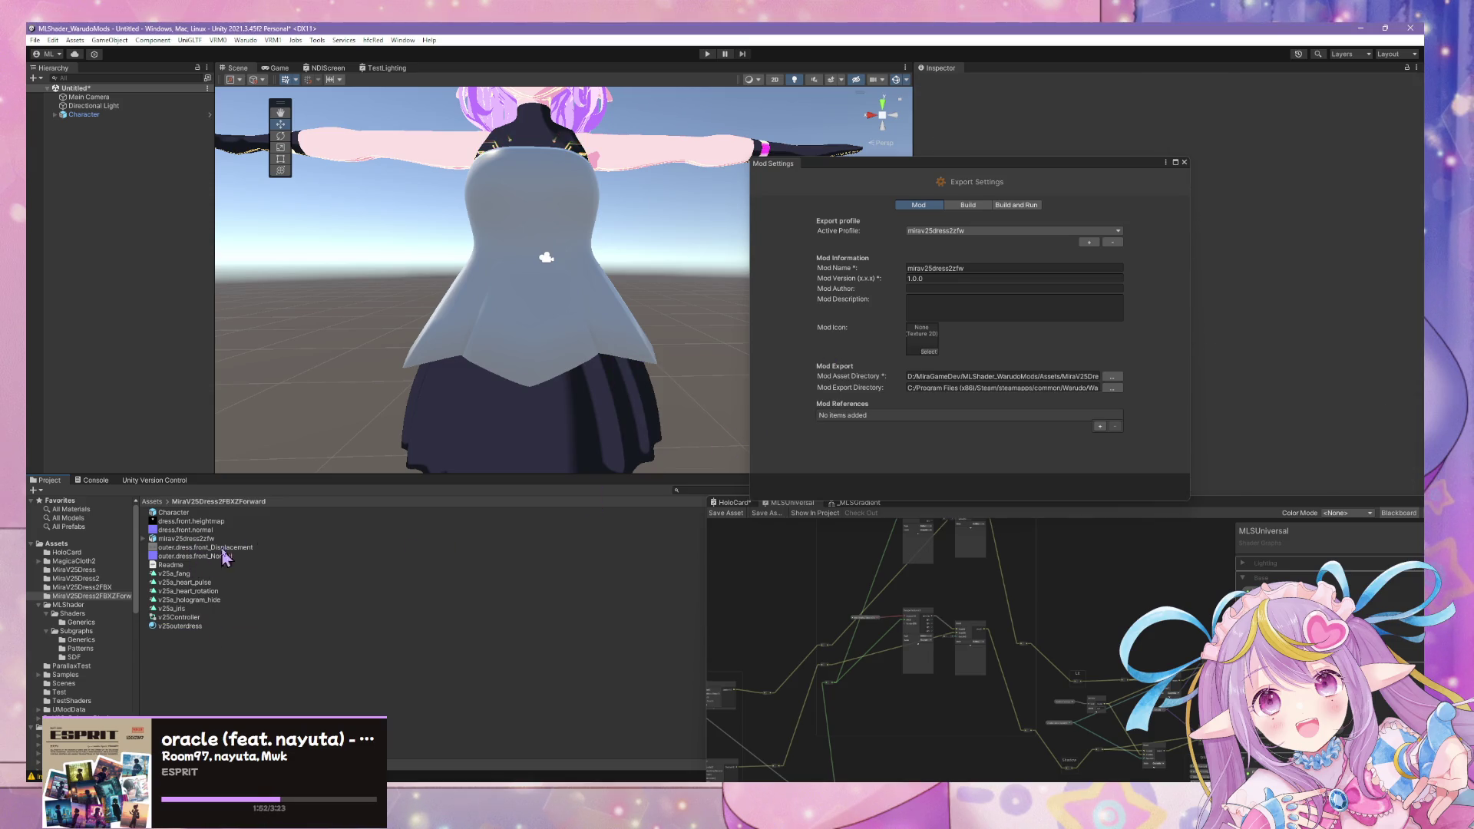
pyautogui.click(188, 539)
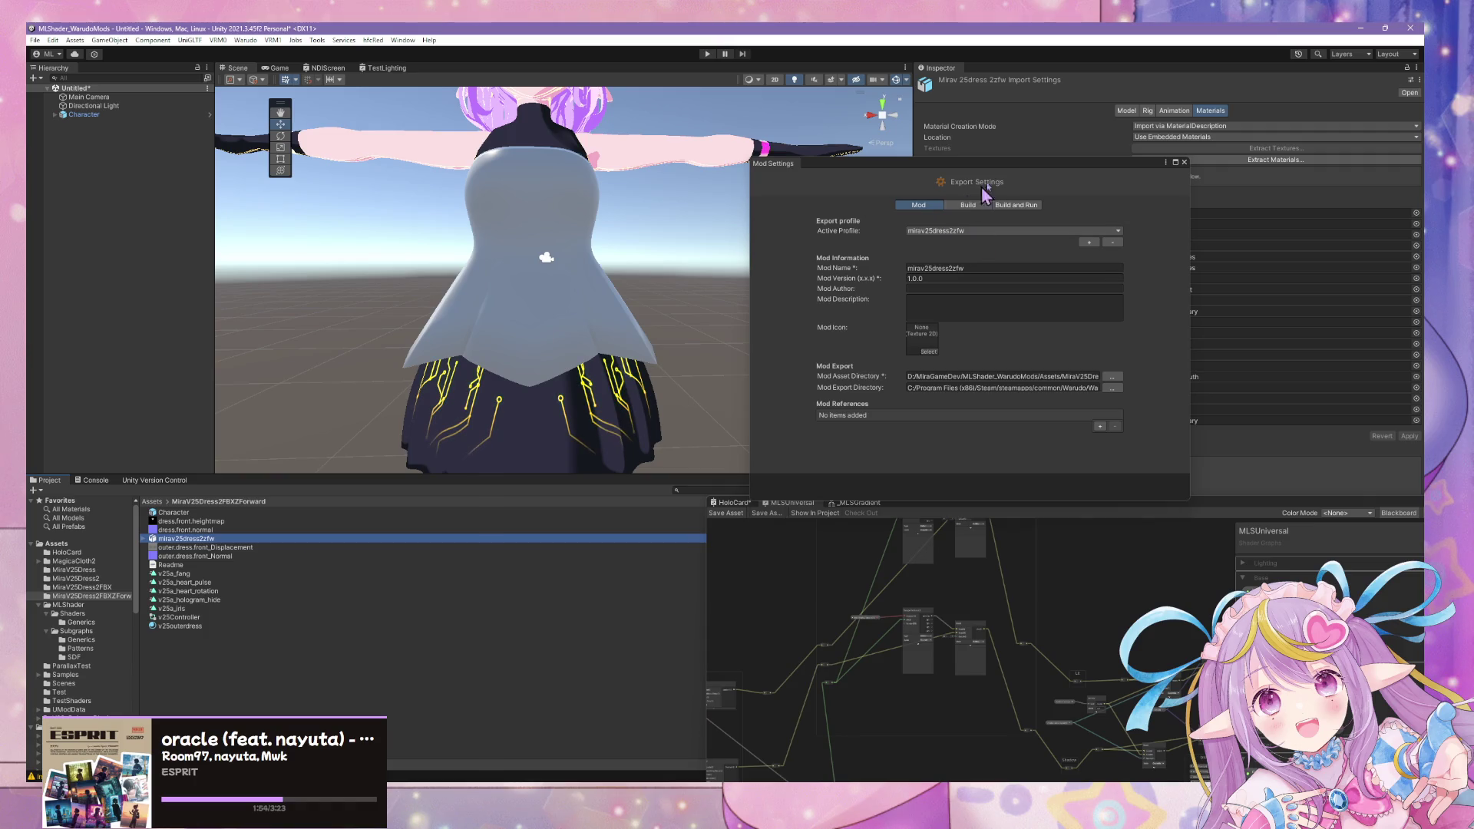
# Step: Remap the outer.dress material slot to v25outerdress and apply the reimport
pyautogui.moveTo(1010, 164); pyautogui.dragTo(757, 465)
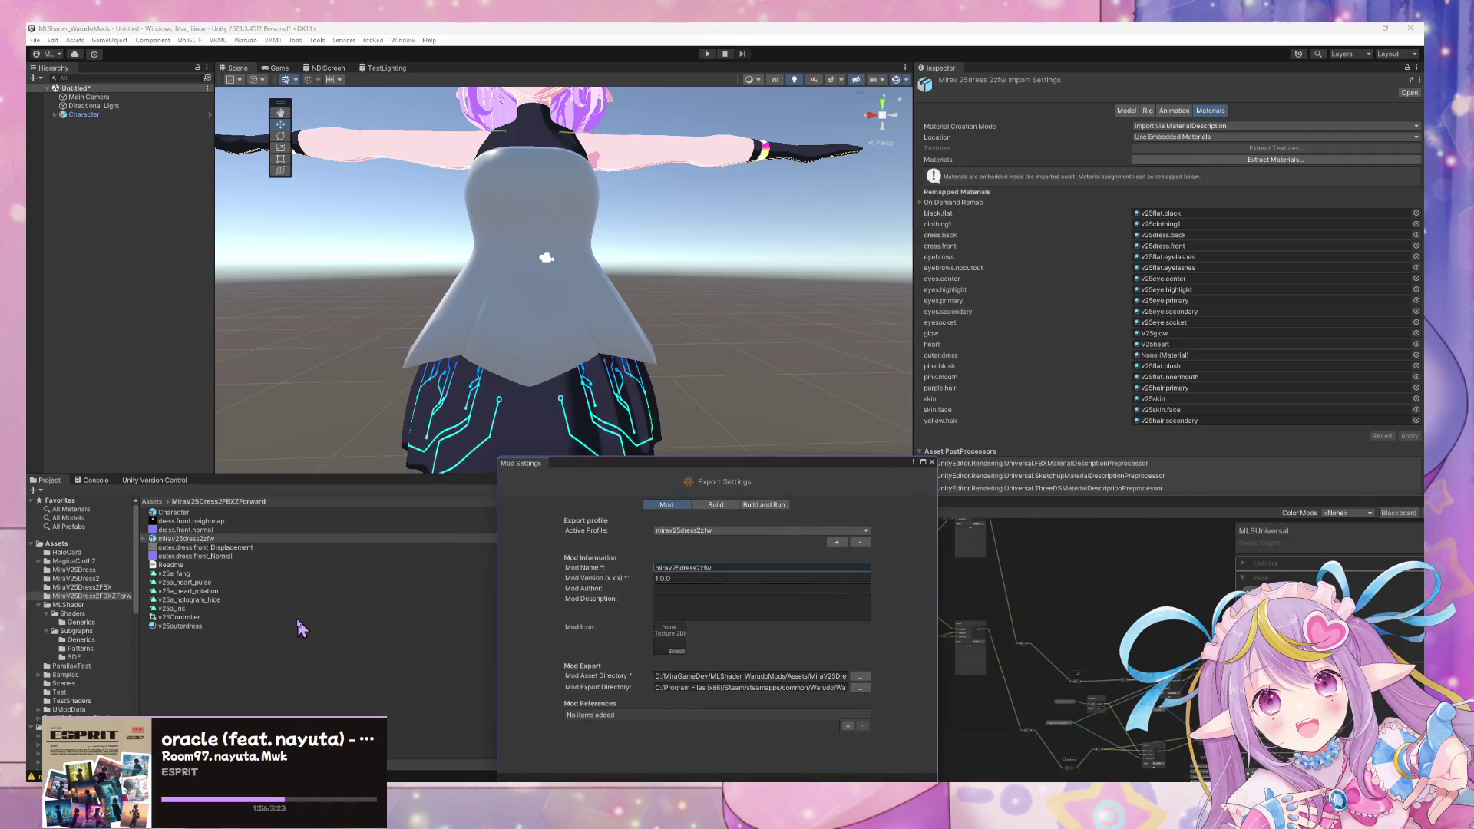
pyautogui.moveTo(202, 626)
pyautogui.mouseDown()
pyautogui.moveTo(507, 576)
pyautogui.moveTo(1256, 346)
pyautogui.moveTo(1229, 365)
pyautogui.mouseUp()
pyautogui.click(1410, 436)
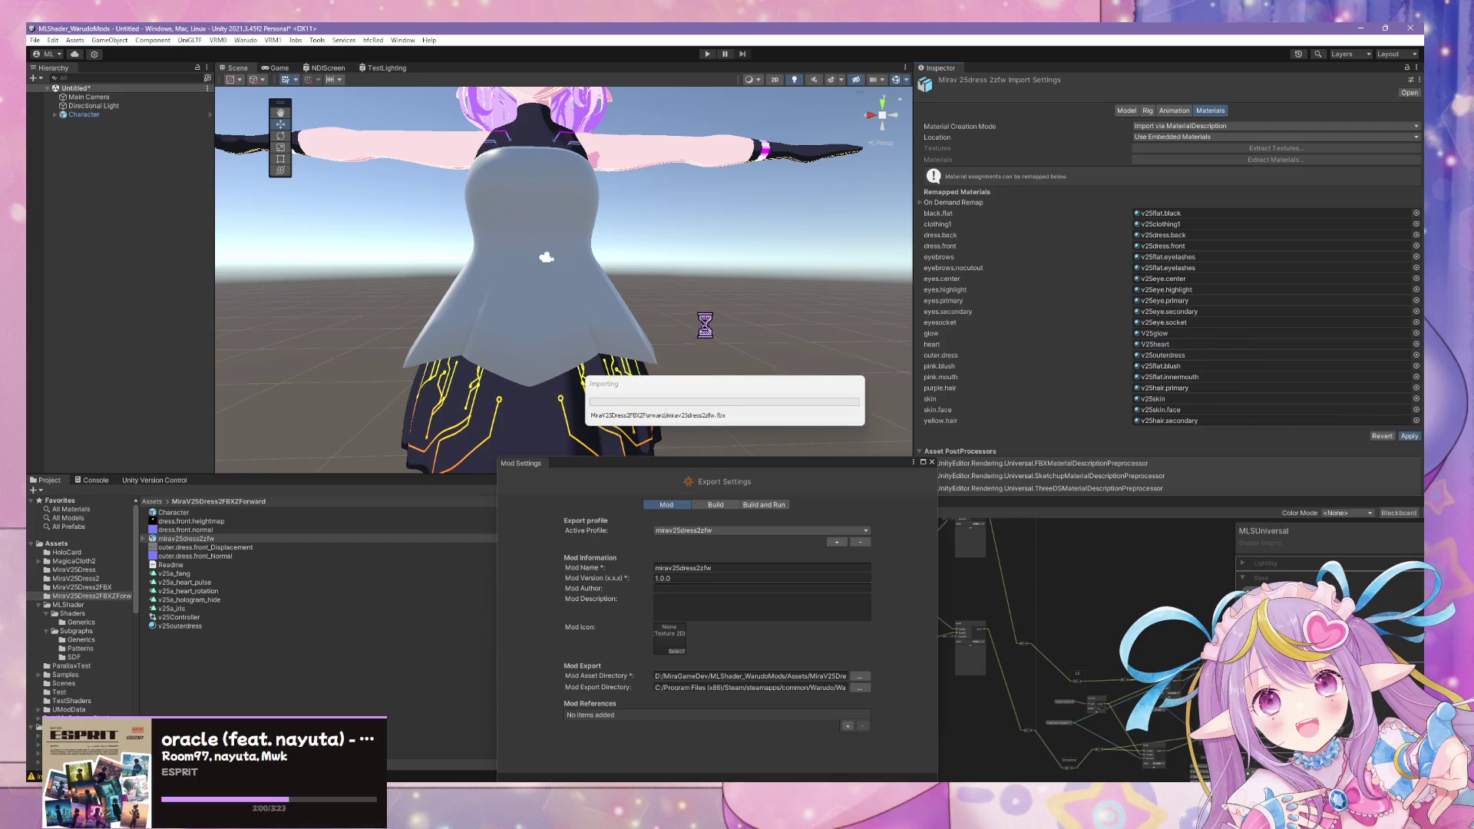
# Step: Orbit the Scene view to inspect the reimported dress, then switch back to Blender
pyautogui.scroll(-5, 688, 299)
pyautogui.moveTo(688, 299)
pyautogui.keyDown('alt'); pyautogui.mouseDown()
pyautogui.moveTo(493, 274)
pyautogui.moveTo(566, 303)
pyautogui.moveTo(766, 307)
pyautogui.mouseUp(); pyautogui.keyUp('alt')
pyautogui.scroll(5, 492, 274)
pyautogui.scroll(-3, 766, 307)
pyautogui.scroll(5, 766, 307)
pyautogui.scroll(-5, 766, 308)
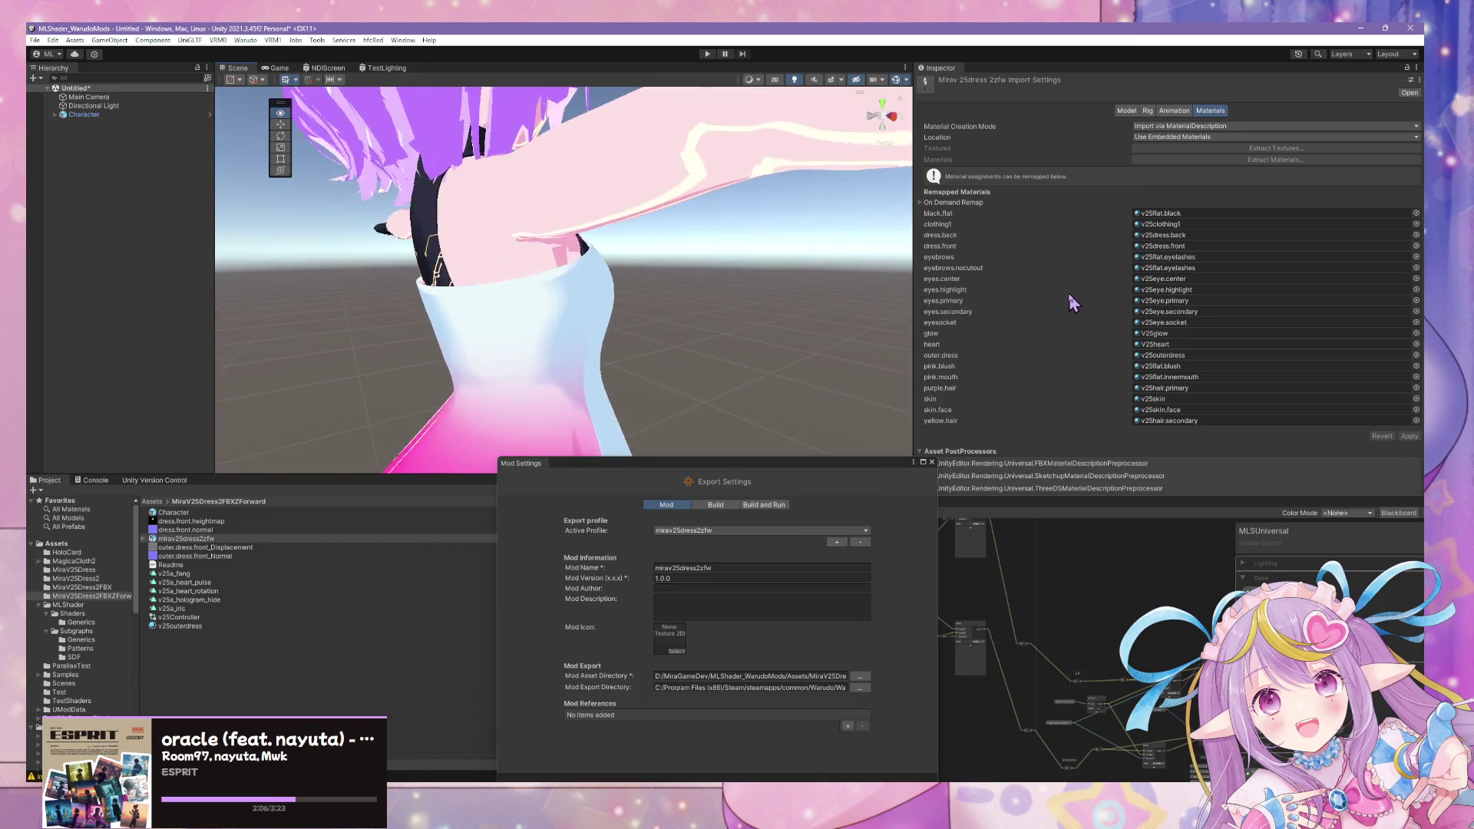
pyautogui.scroll(-5, 815, 300)
pyautogui.scroll(5, 815, 300)
pyautogui.moveTo(752, 303)
pyautogui.keyDown('alt'); pyautogui.mouseDown()
pyautogui.moveTo(814, 301)
pyautogui.moveTo(718, 288)
pyautogui.moveTo(741, 305)
pyautogui.mouseUp(); pyautogui.keyUp('alt')
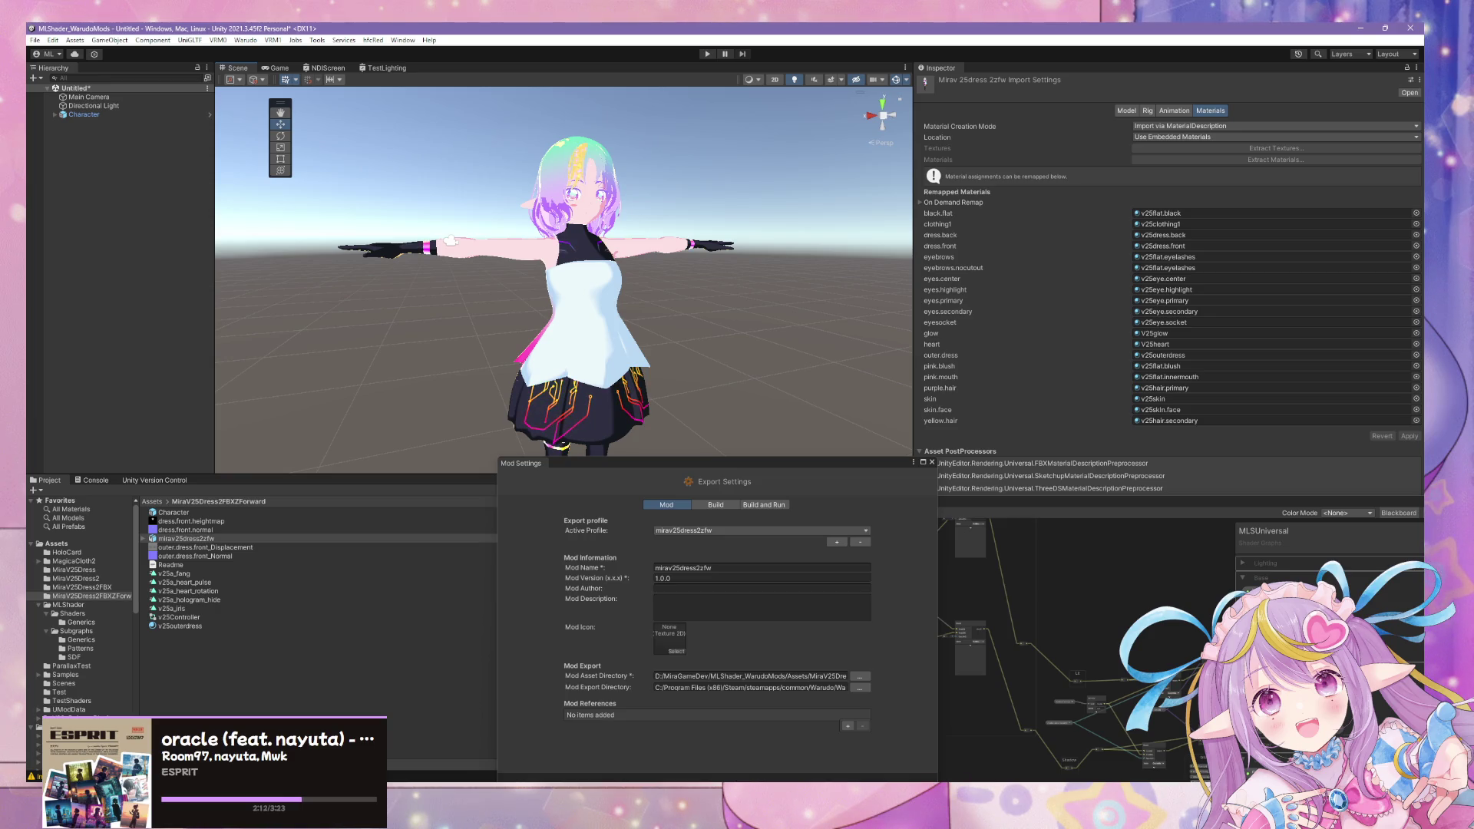
pyautogui.click(584, 738)
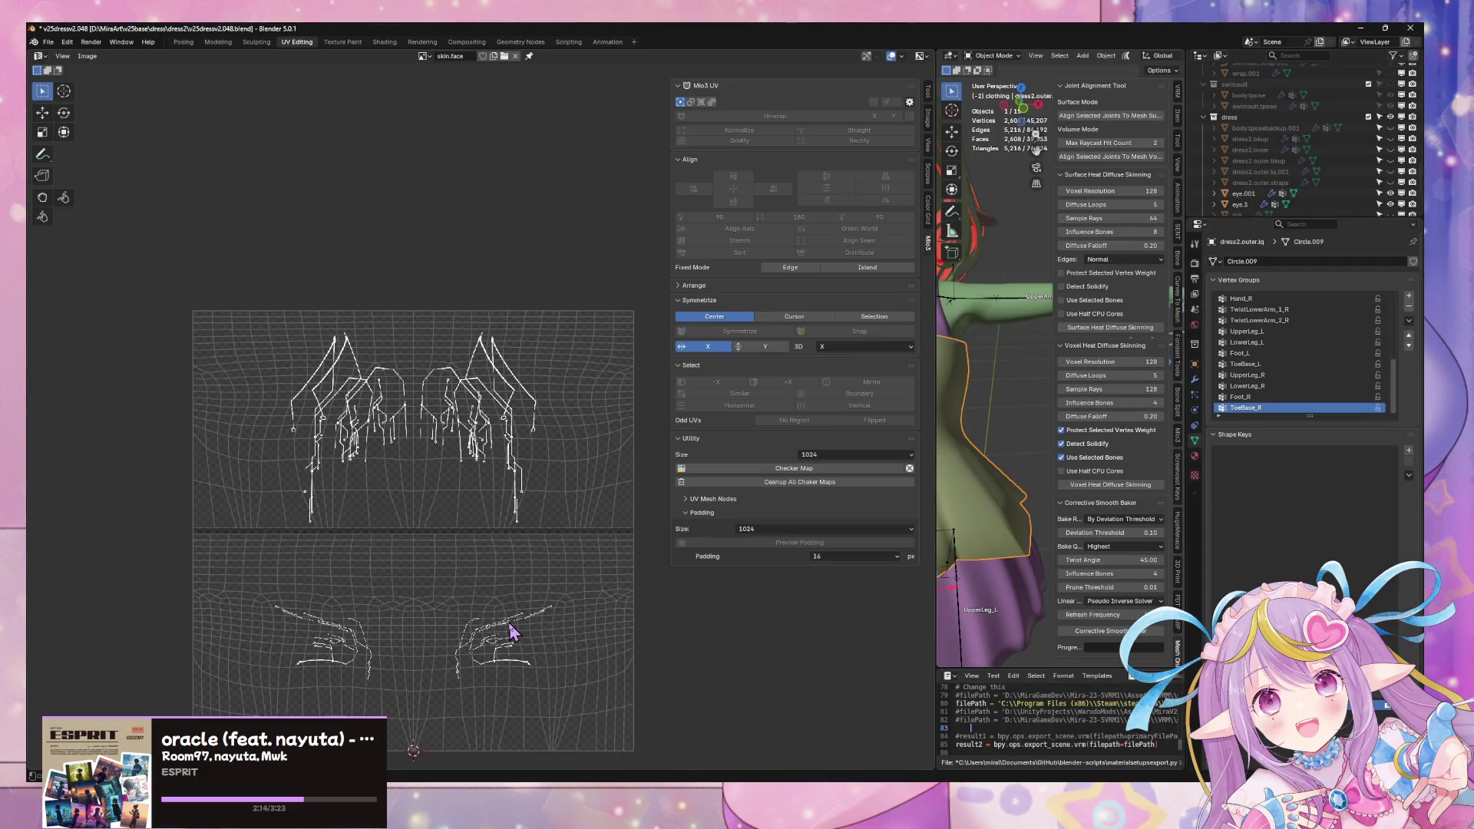
# Step: Enter UV editing on the dress and move the upper circuit-pattern island off to the left
pyautogui.scroll(-2, 382, 554)
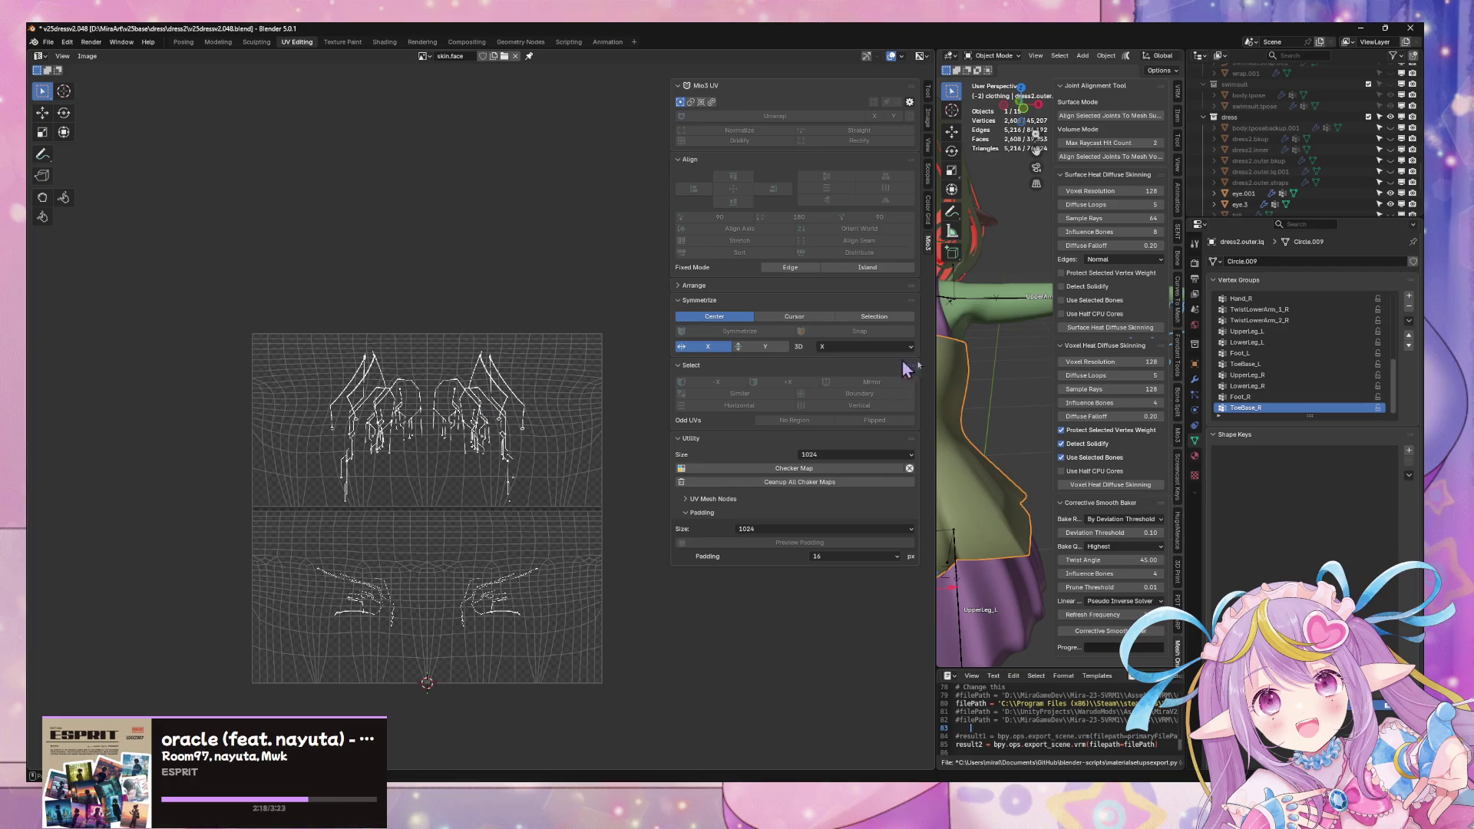
pyautogui.press('Tab')
pyautogui.click(457, 467)
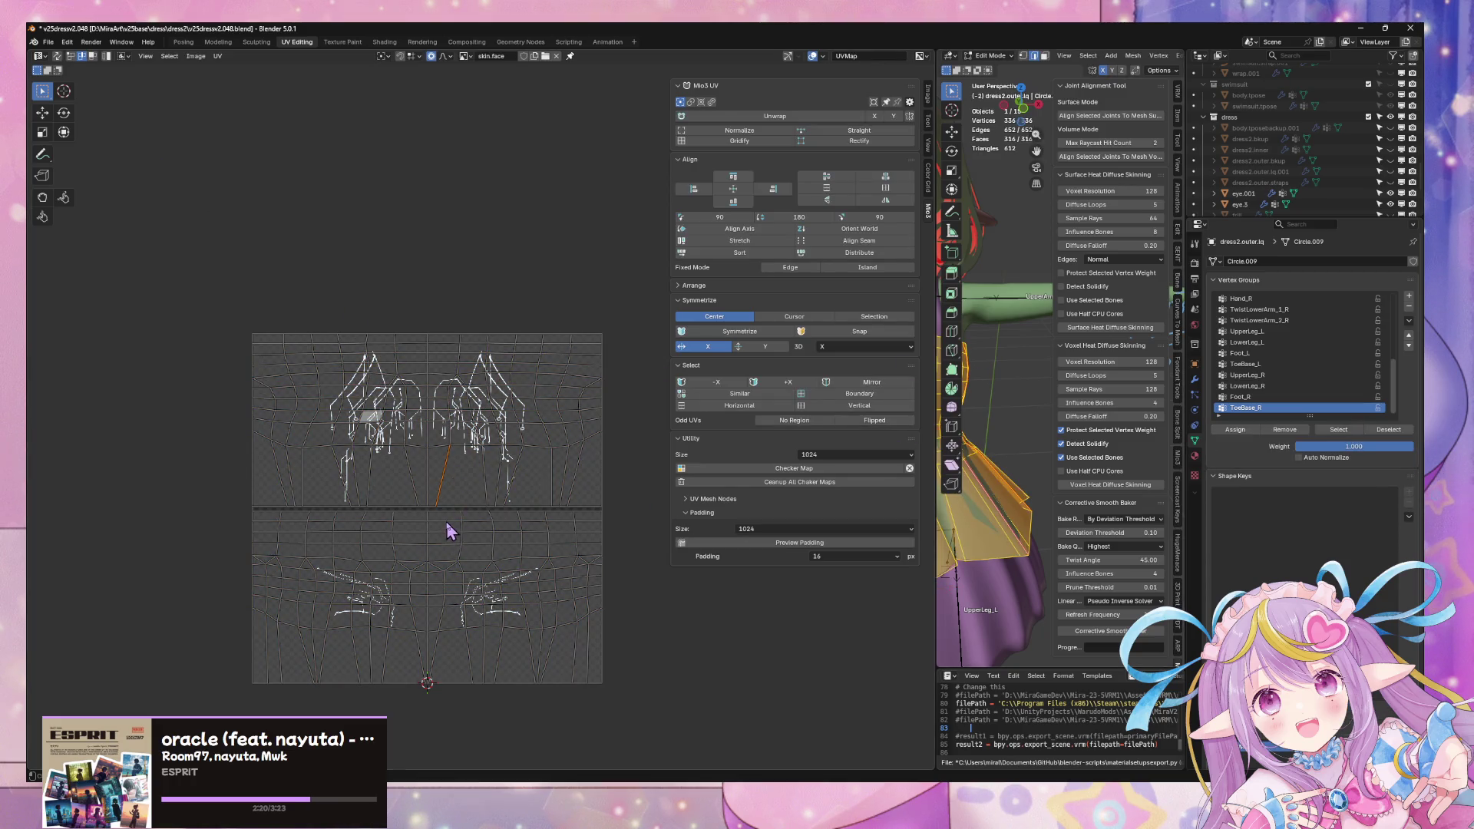
pyautogui.press('a')
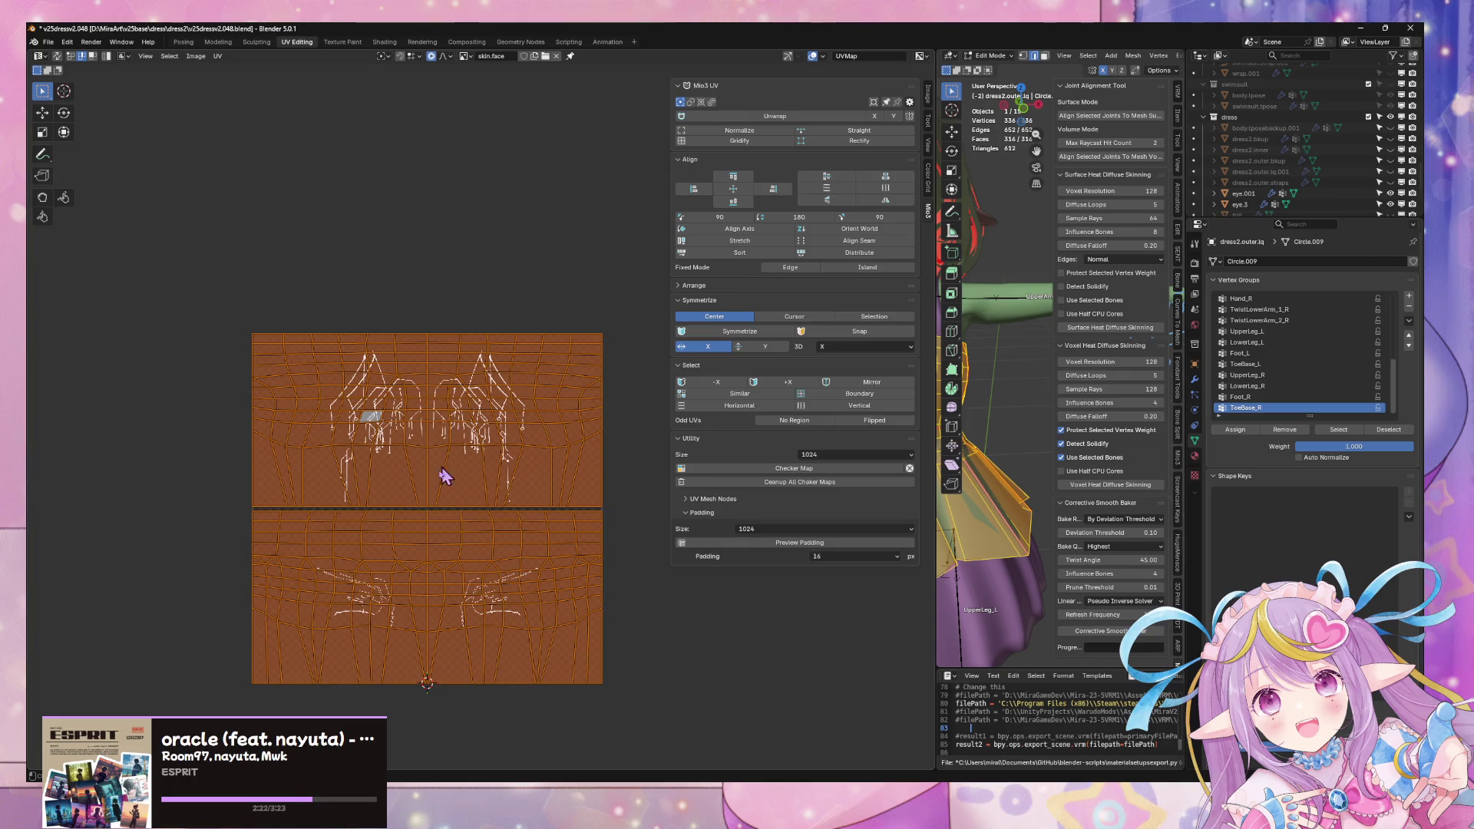
pyautogui.click(466, 478)
pyautogui.press('l')
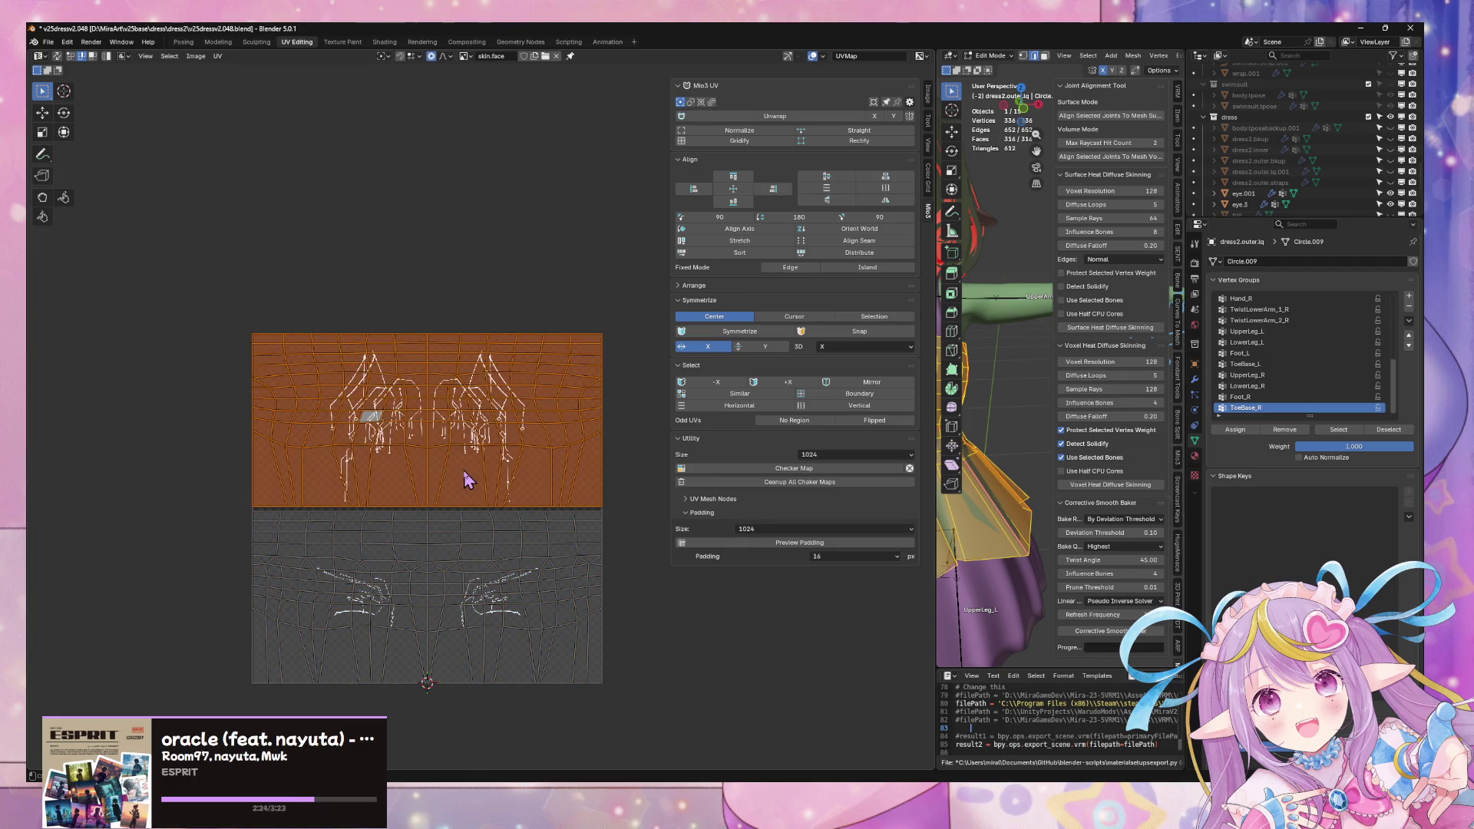
pyautogui.press('g')
pyautogui.click(90, 458)
# Step: Undo an accidental edge stretch and move the lower UV island off to the right
pyautogui.hotkey('alt', 'a')
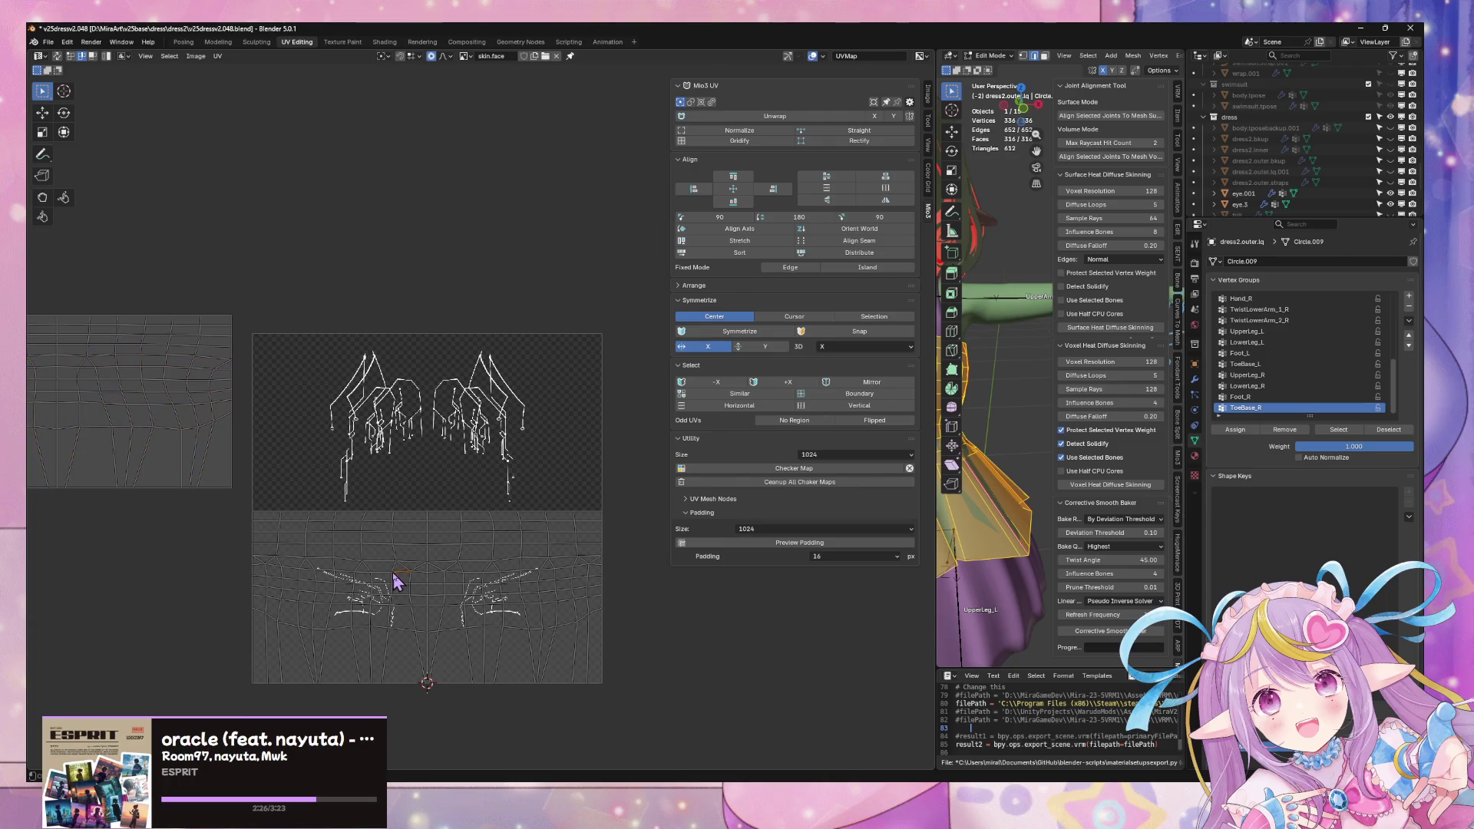
pyautogui.click(735, 140)
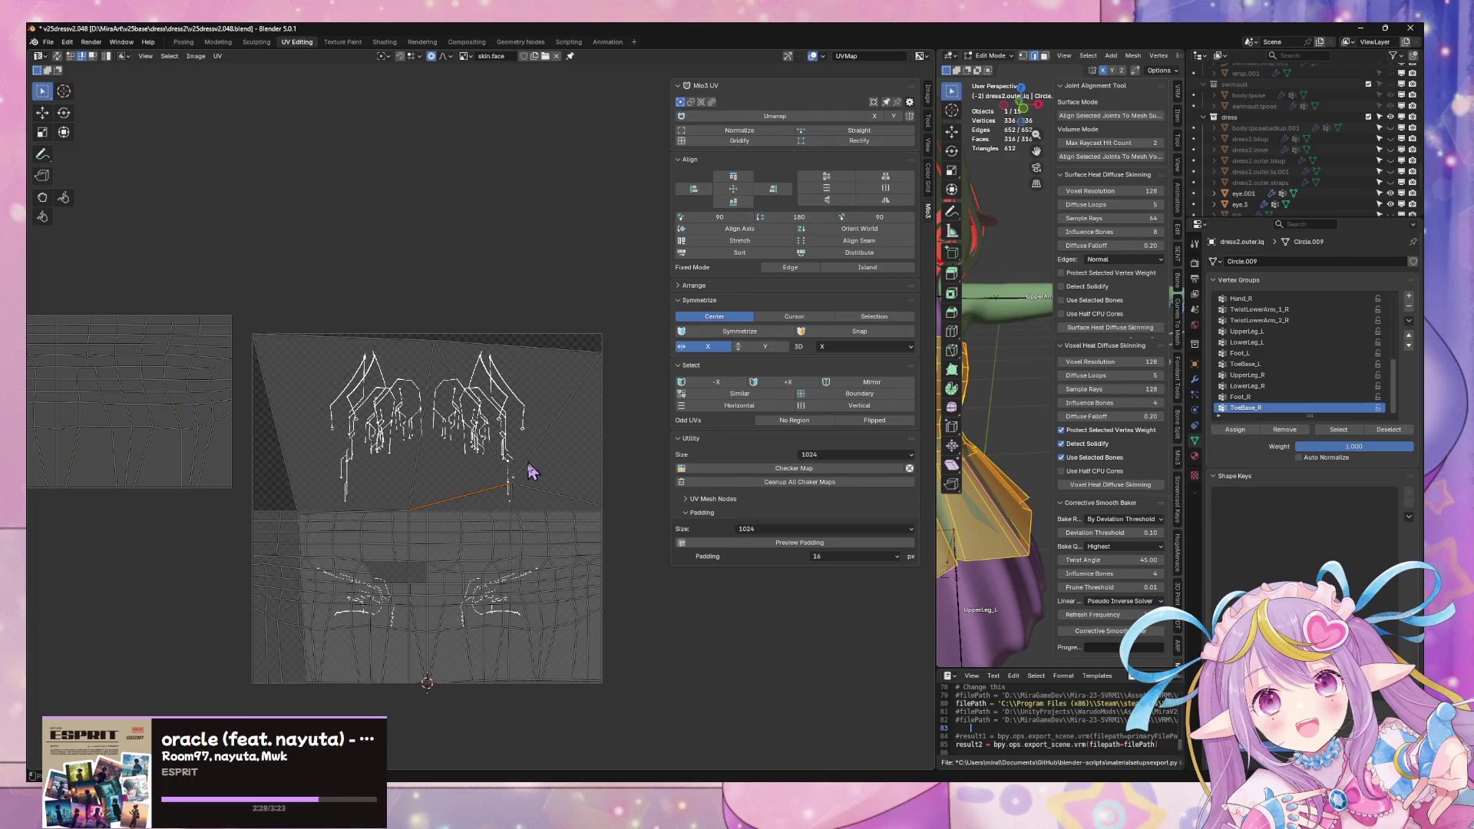
pyautogui.hotkey('ctrl', 'z')
pyautogui.press('l')
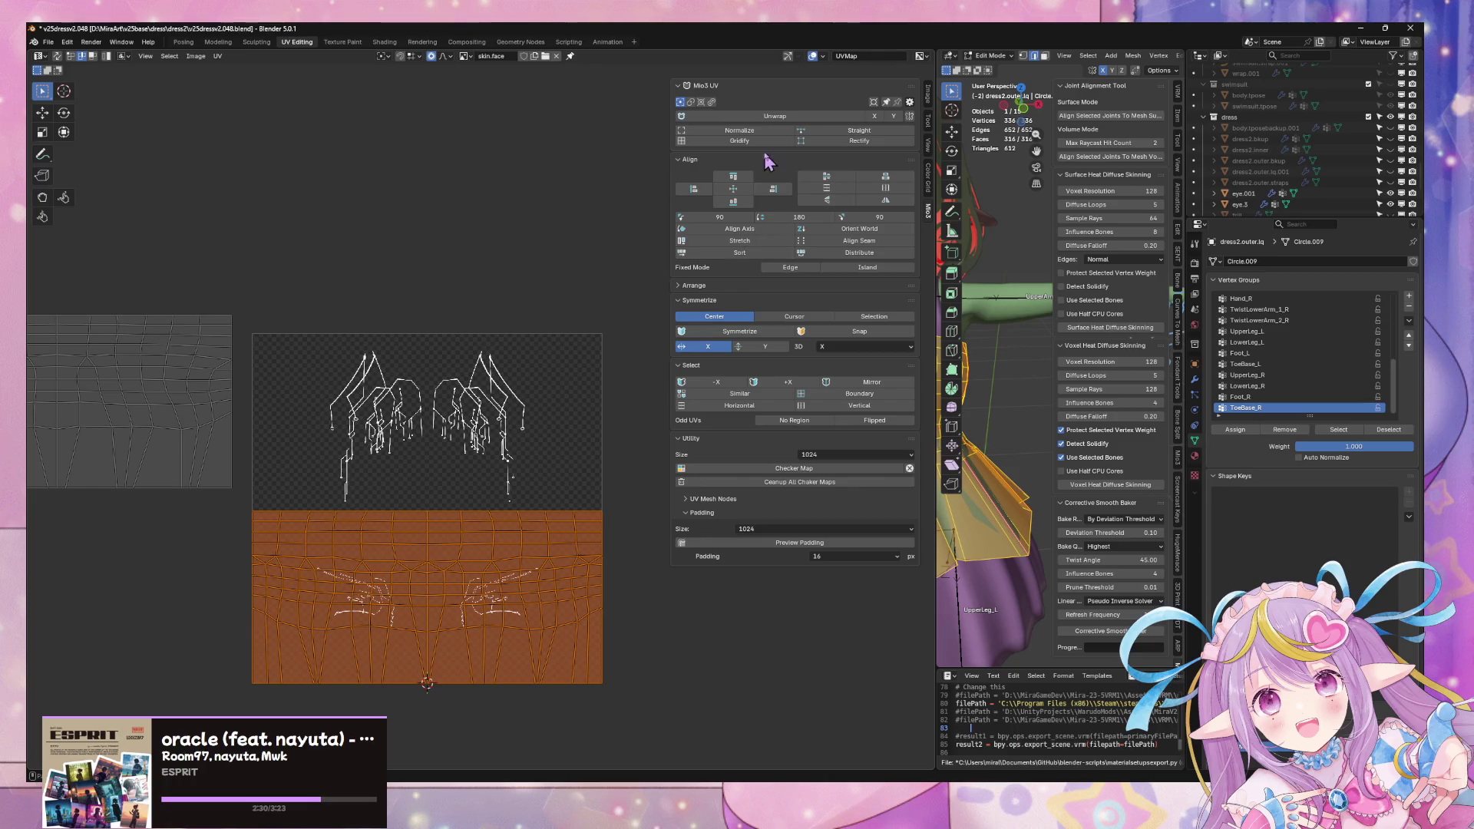
pyautogui.press('g')
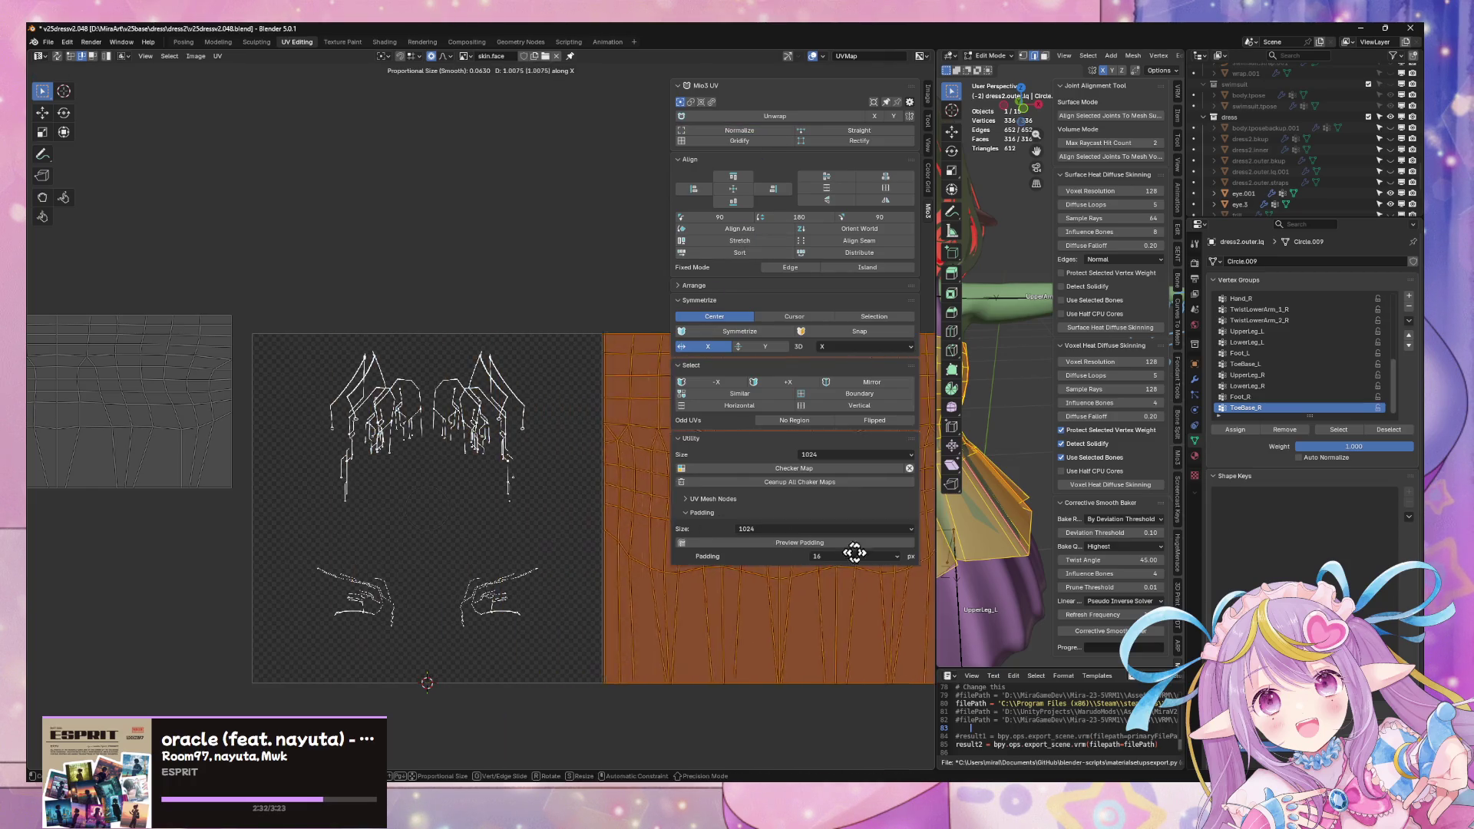
pyautogui.click(895, 561)
# Step: Drop the left island inside the UV square, shrink it to 0.766, and stretch it to fill
pyautogui.hotkey('alt', 'a')
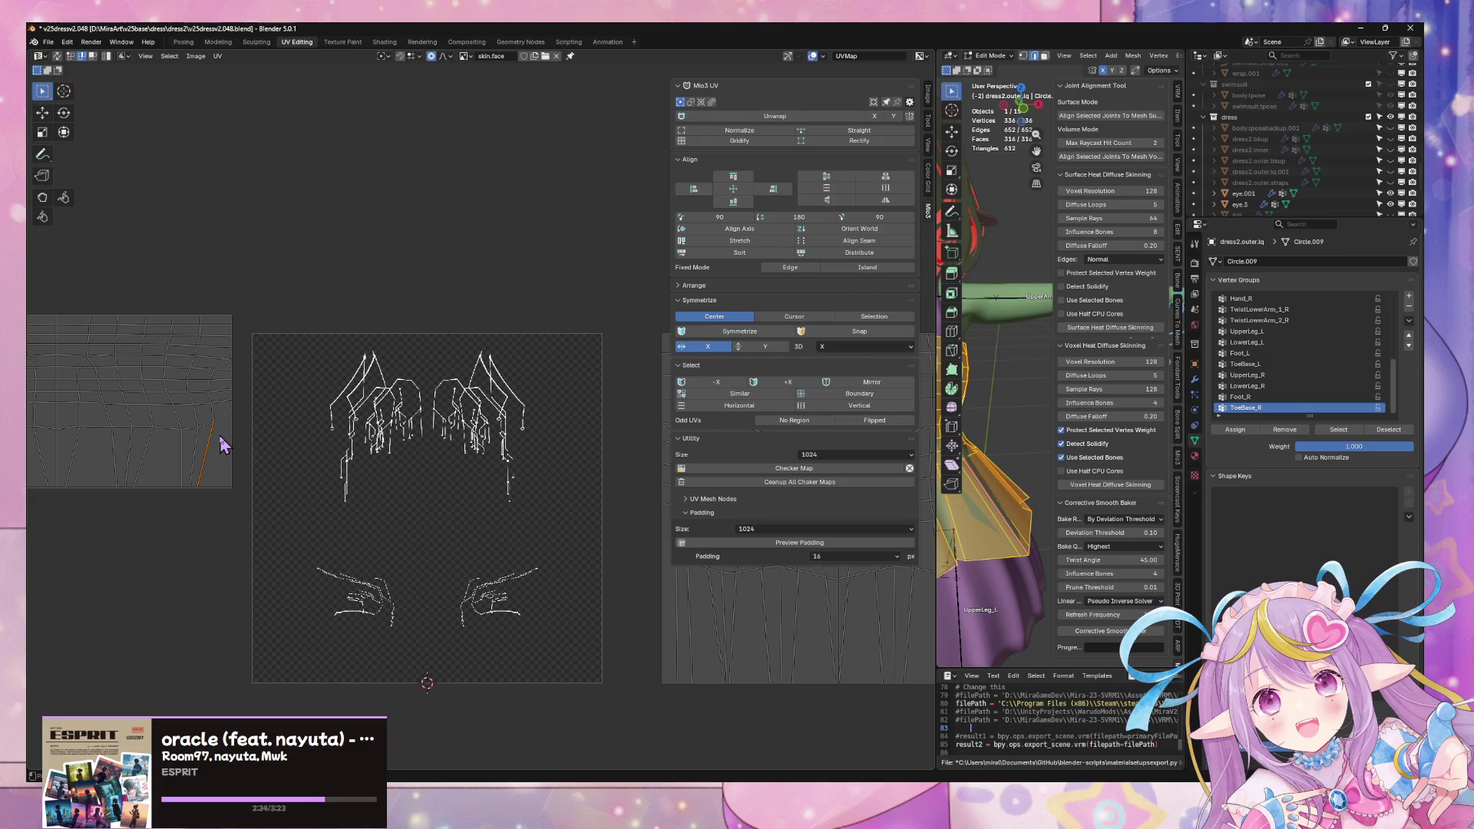
pyautogui.press('l')
pyautogui.press('g')
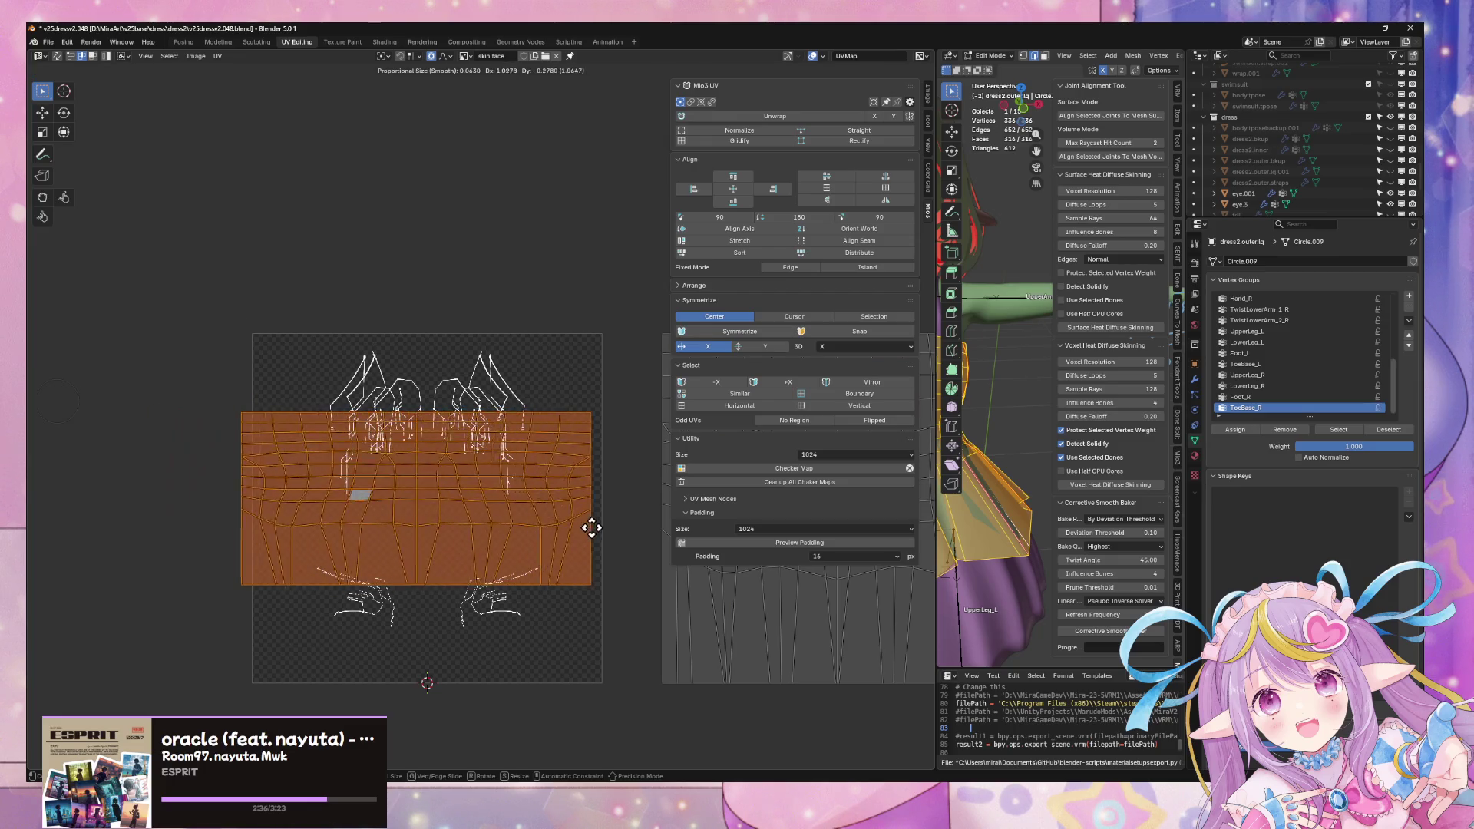
pyautogui.click(592, 549)
pyautogui.press('s')
pyautogui.click(651, 473)
pyautogui.click(732, 132)
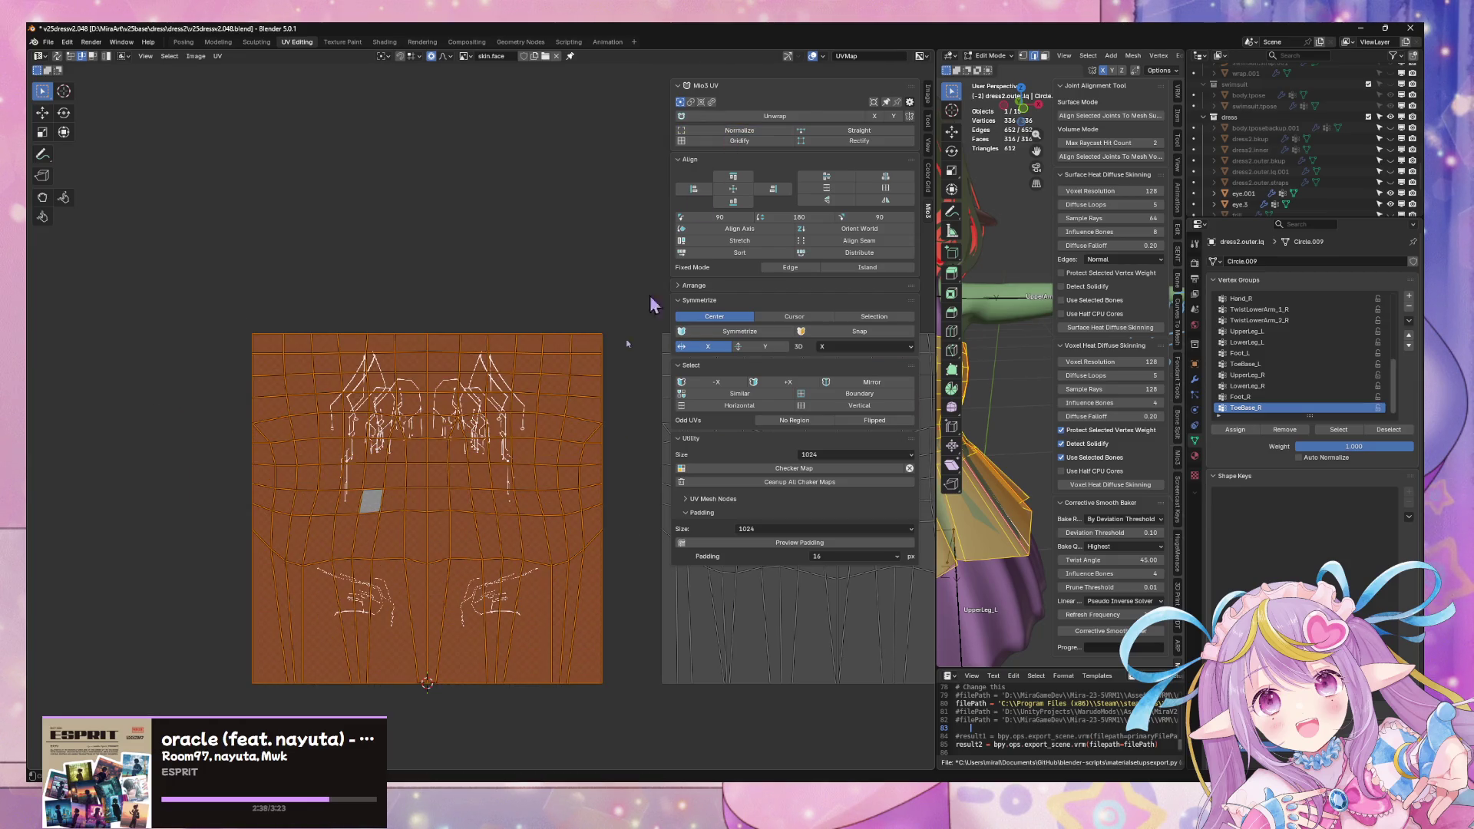
# Step: Try squeezing all UVs horizontally to 0.313, then cancel and undo it
pyautogui.moveTo(590, 389); pyautogui.dragTo(438, 379, button='middle')
pyautogui.scroll(-1, 438, 379)
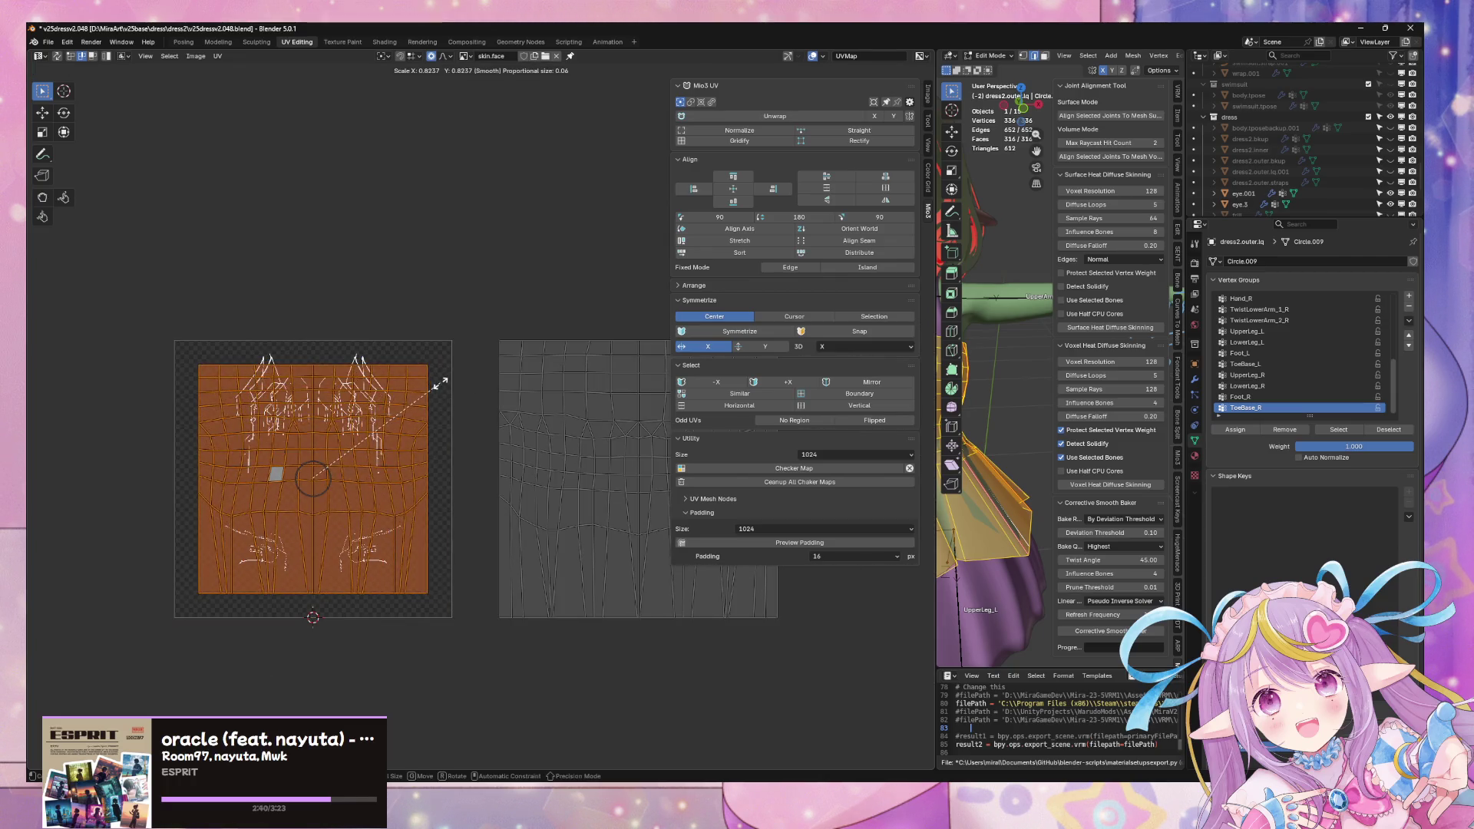
pyautogui.press('a')
pyautogui.press('s')
pyautogui.press('x')
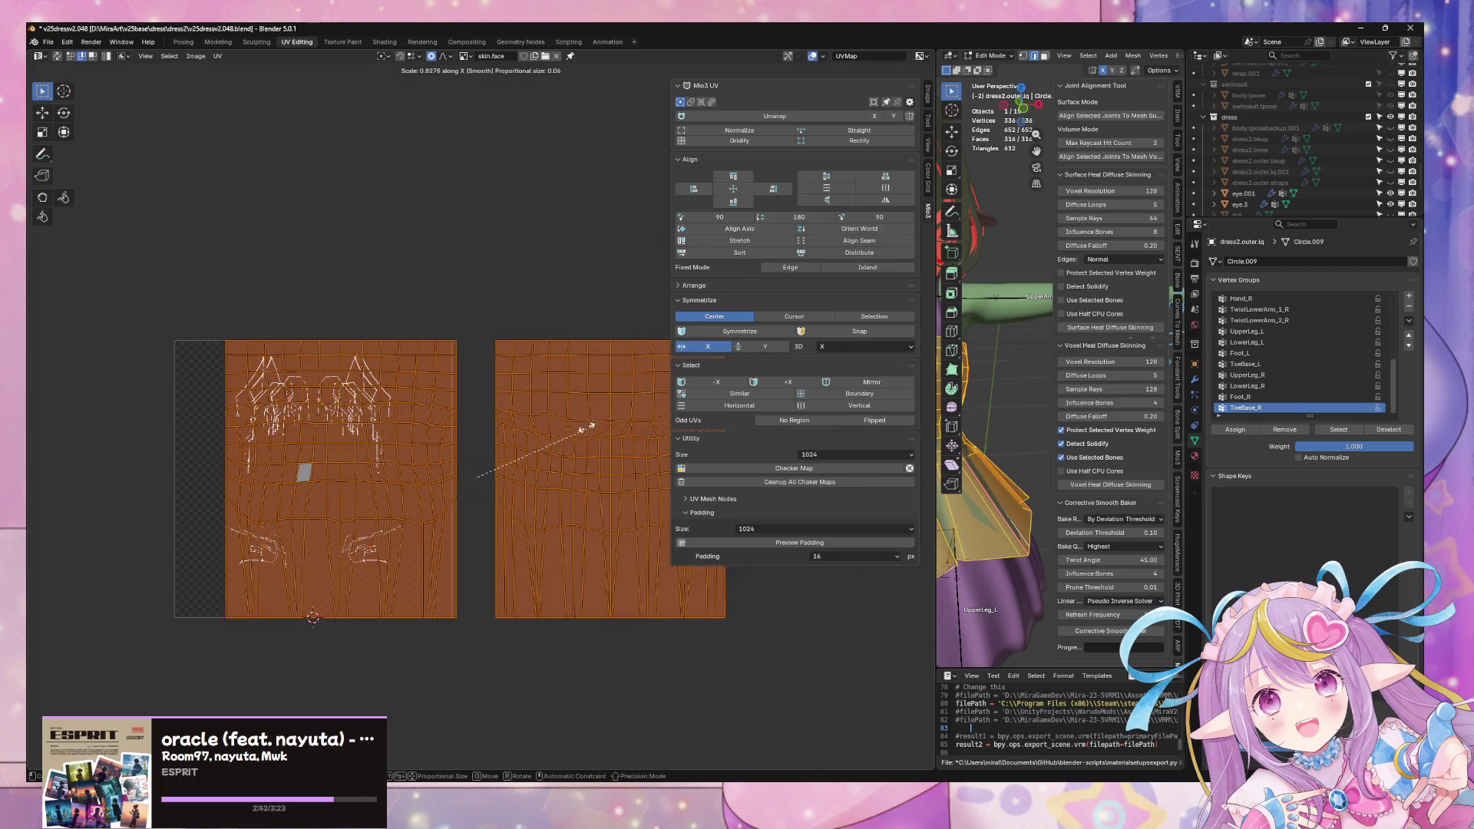
pyautogui.click(491, 434)
pyautogui.press('g')
pyautogui.press('x')
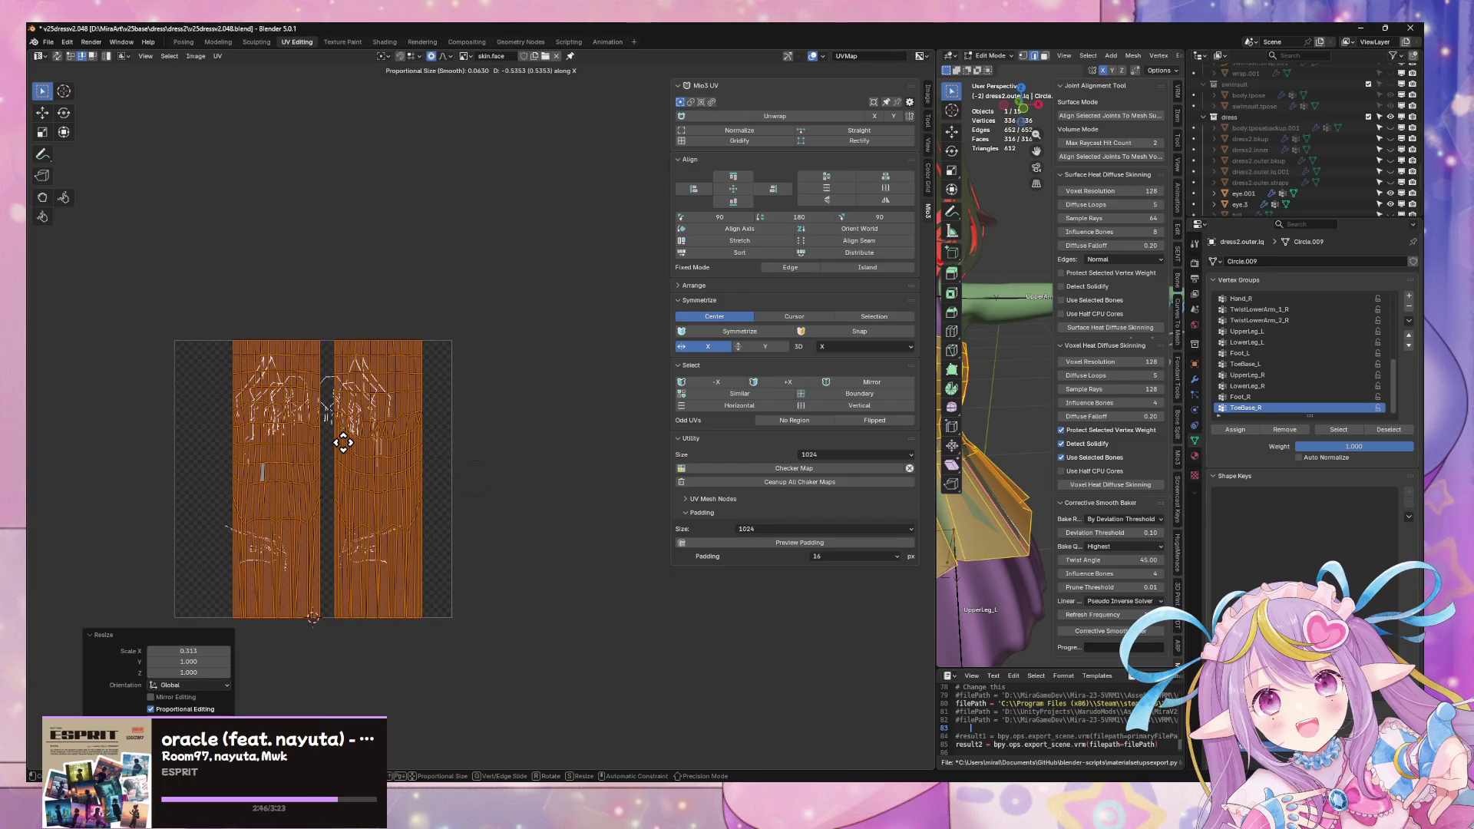
pyautogui.press('Escape')
pyautogui.hotkey('ctrl', 'z')
# Step: Slide the whole right UV tile horizontally and refit the UVs to the tile
pyautogui.click(530, 495)
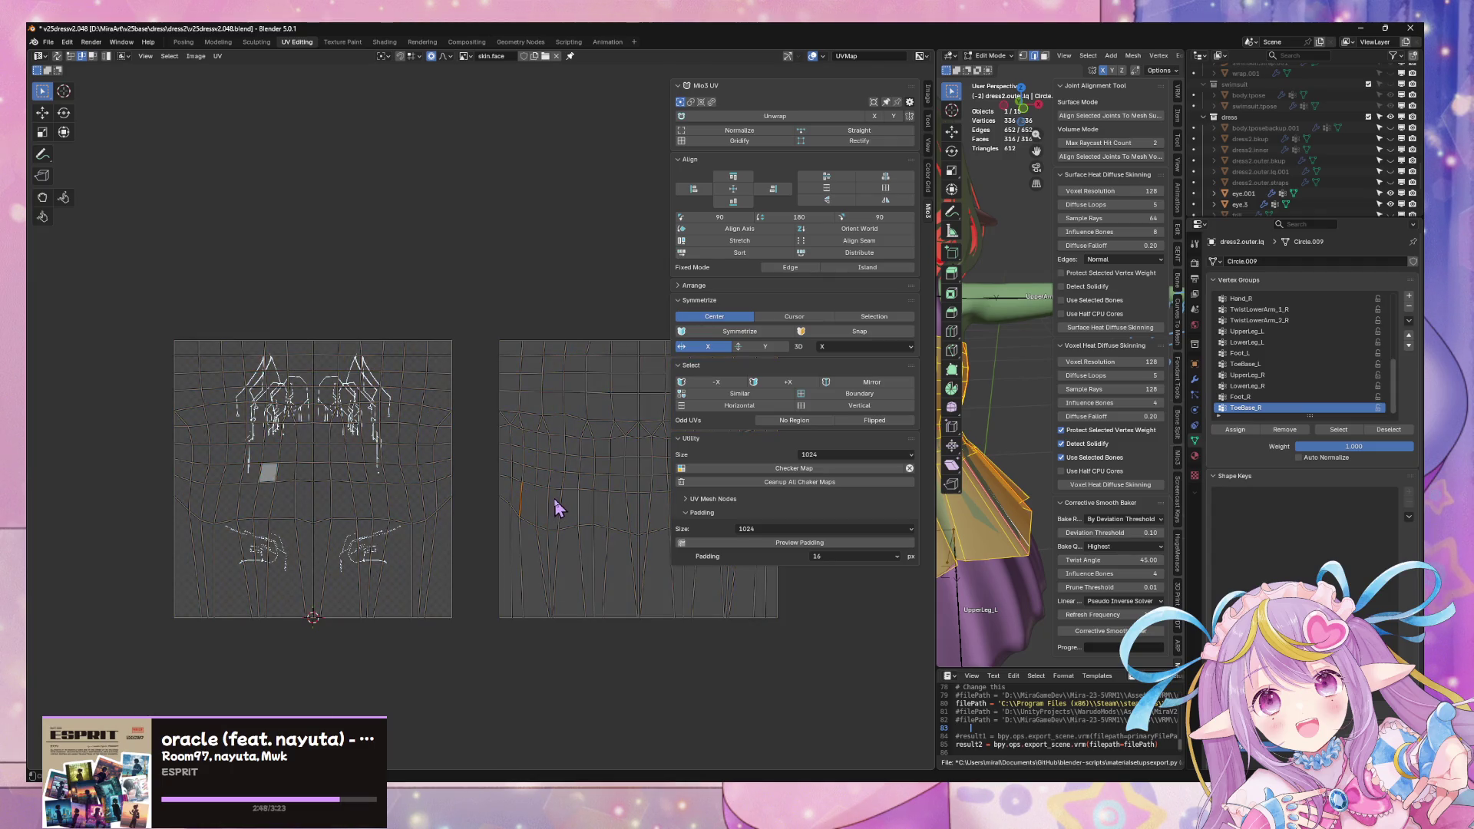
pyautogui.hotkey('ctrl', 'l')
pyautogui.press('g')
pyautogui.press('x')
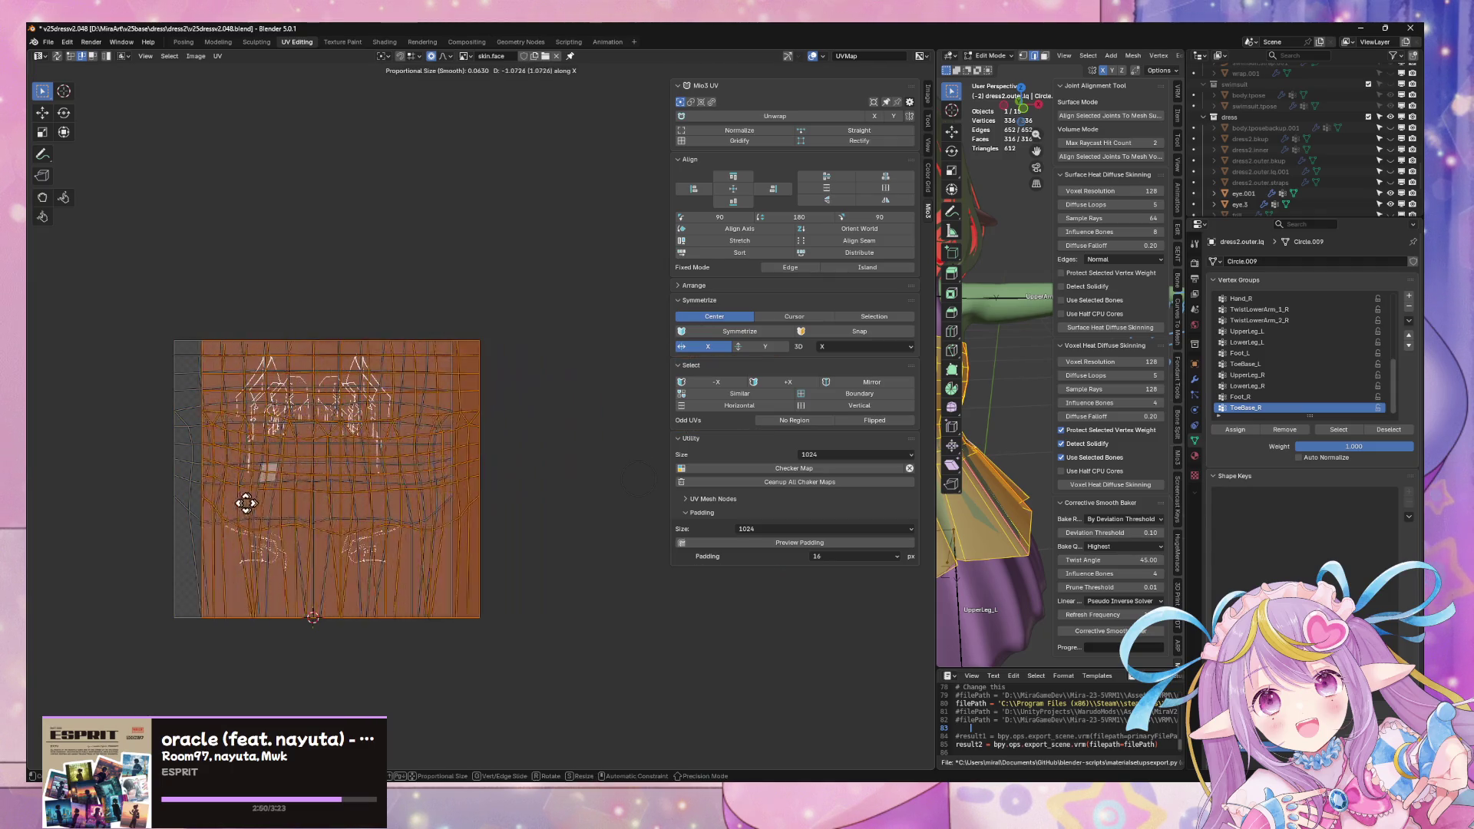
pyautogui.click(225, 504)
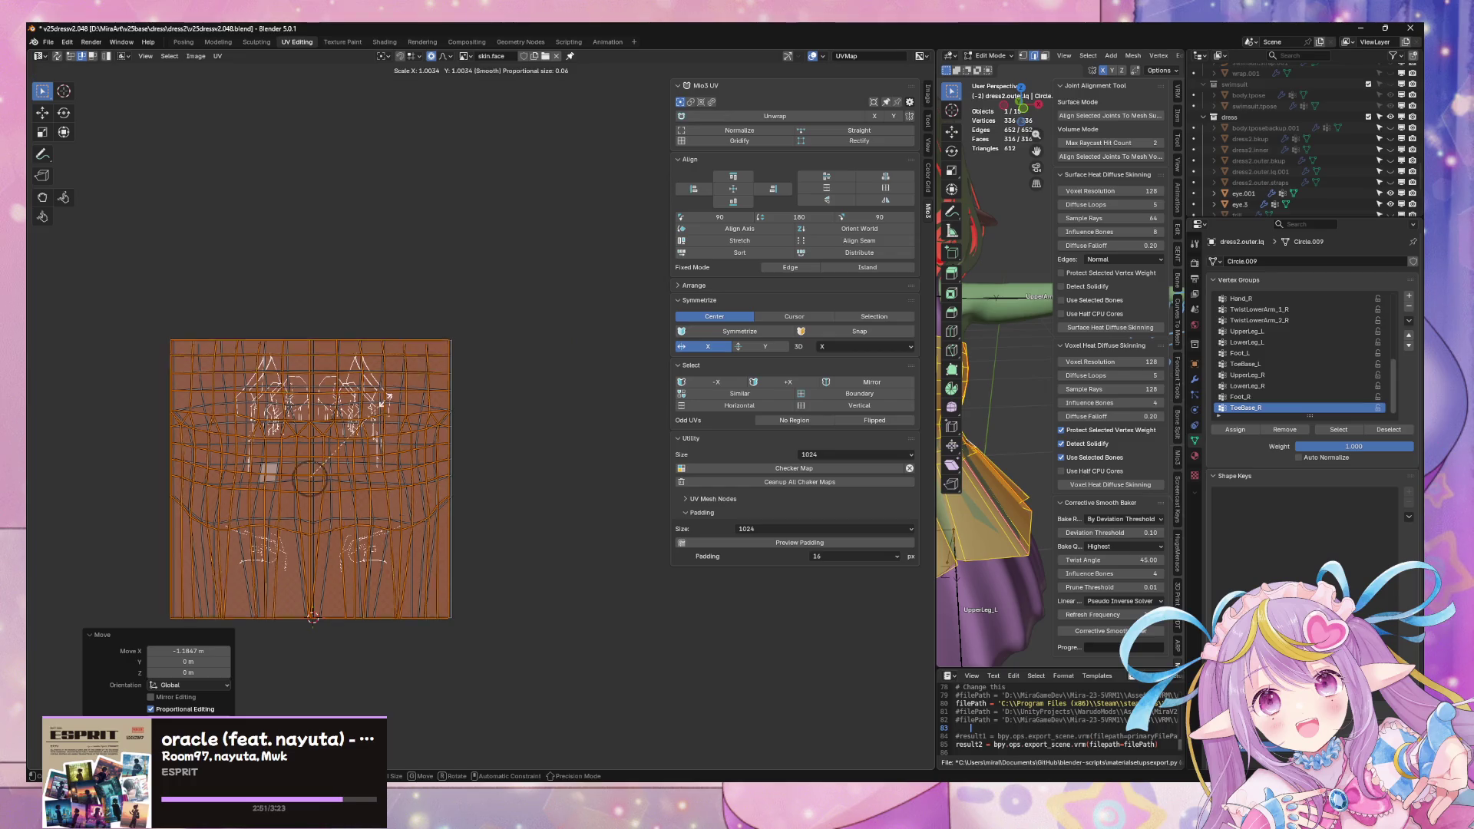
pyautogui.click(740, 132)
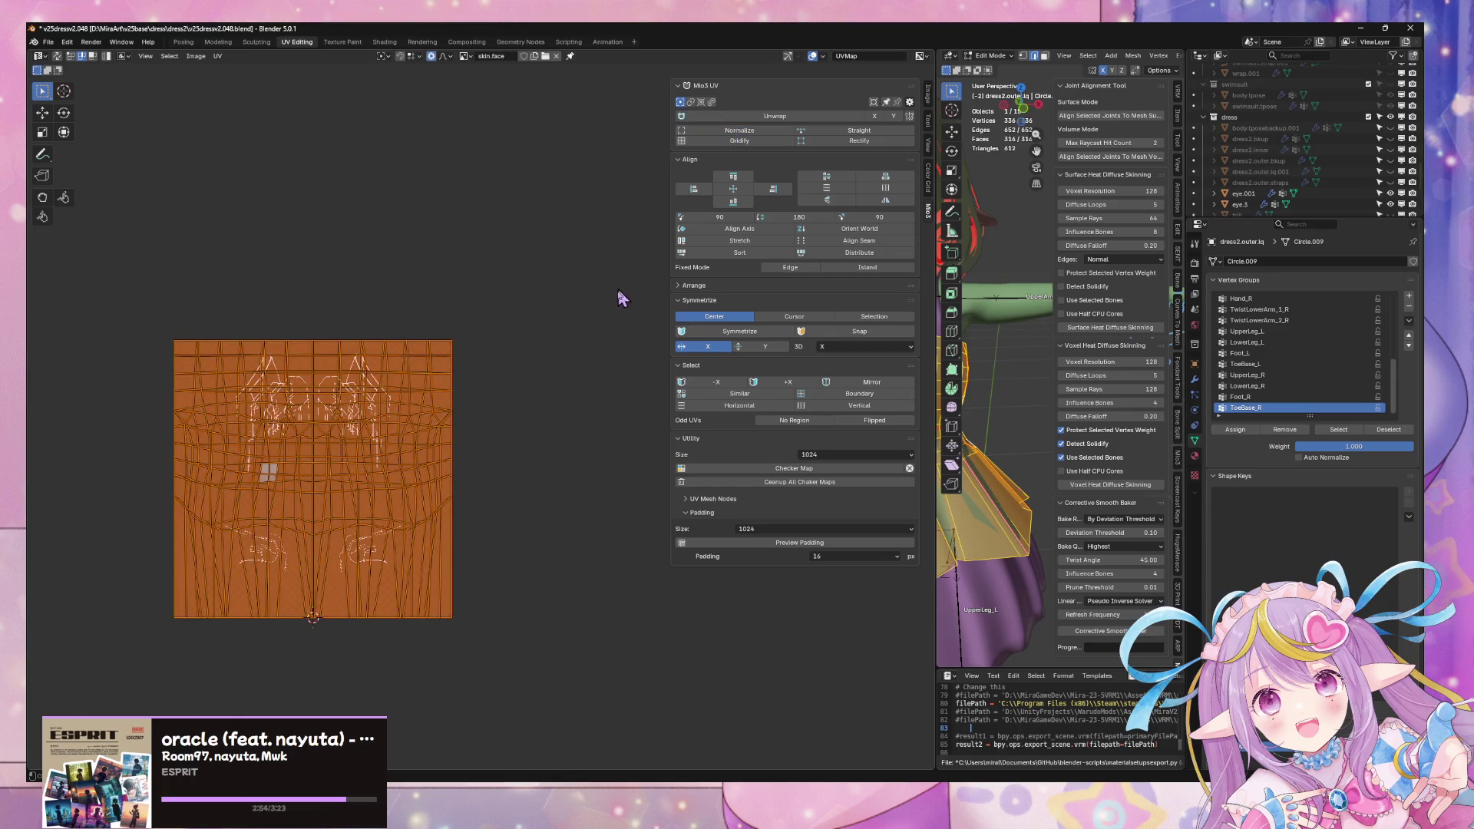
# Step: Narrow the island to 0.371 on X and move the narrow column further left
pyautogui.press('s')
pyautogui.press('x')
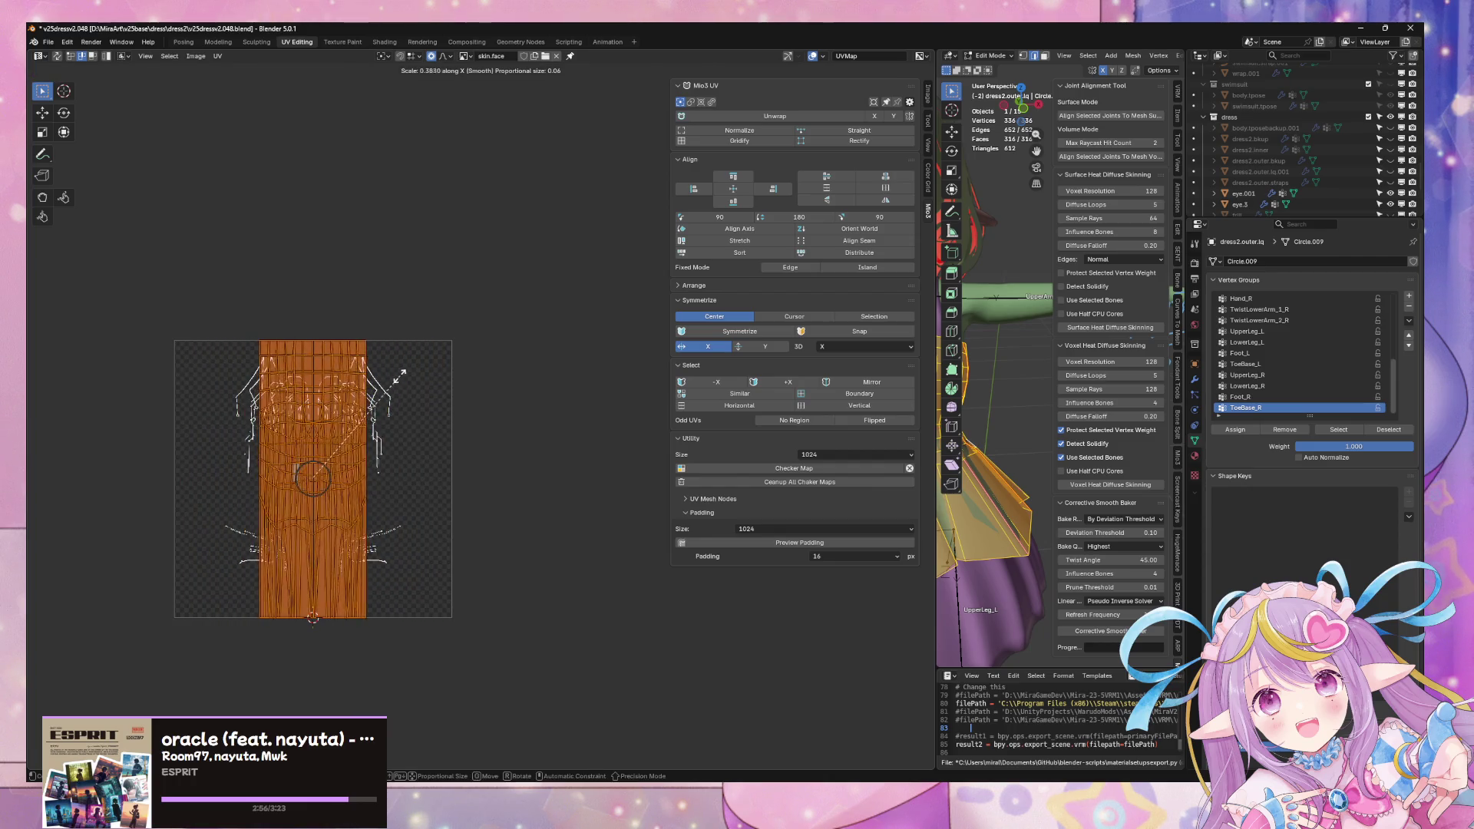
pyautogui.click(444, 407)
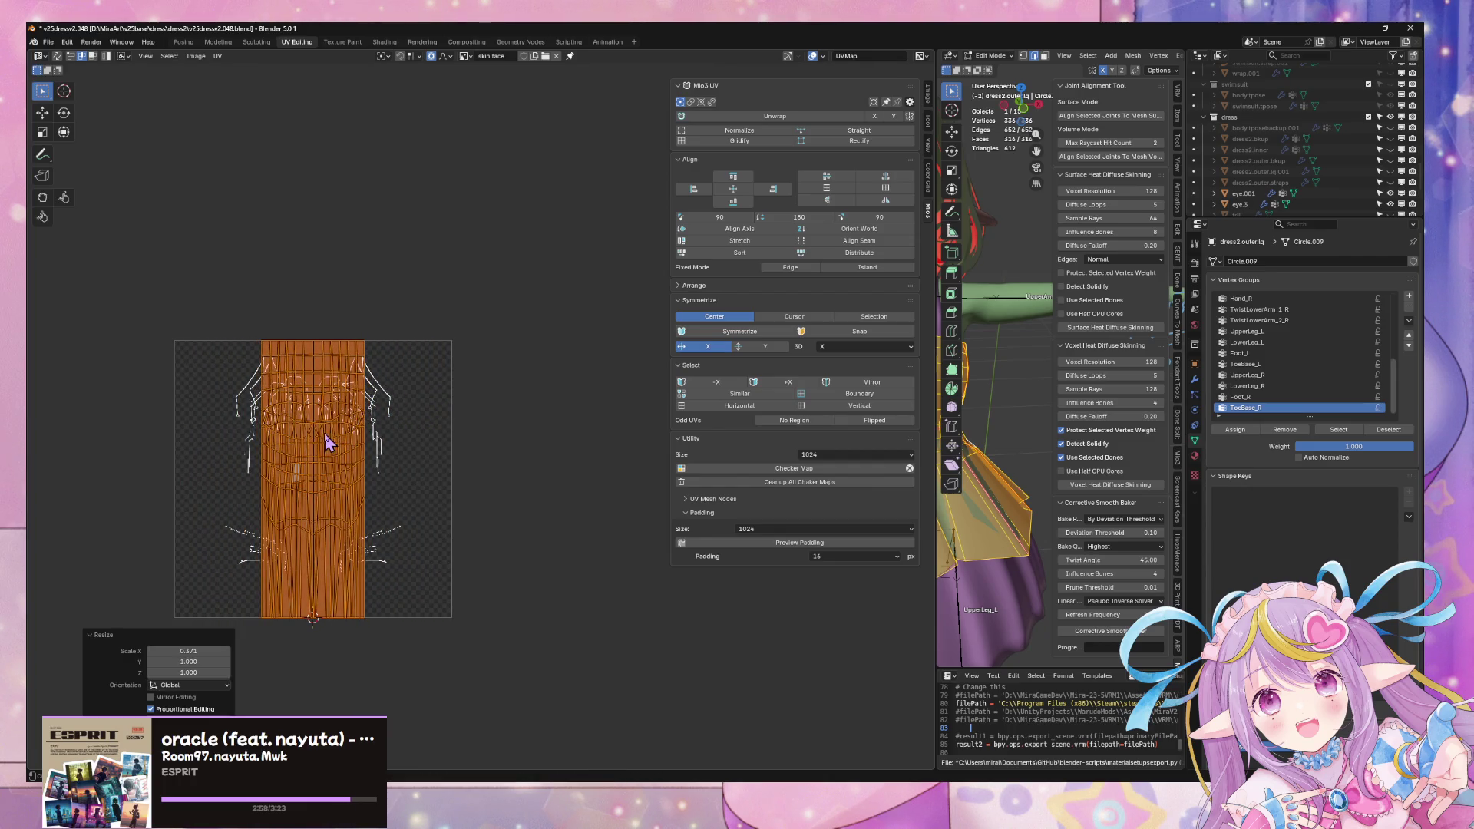
pyautogui.click(425, 444)
pyautogui.press('l')
pyautogui.press('g')
pyautogui.press('x')
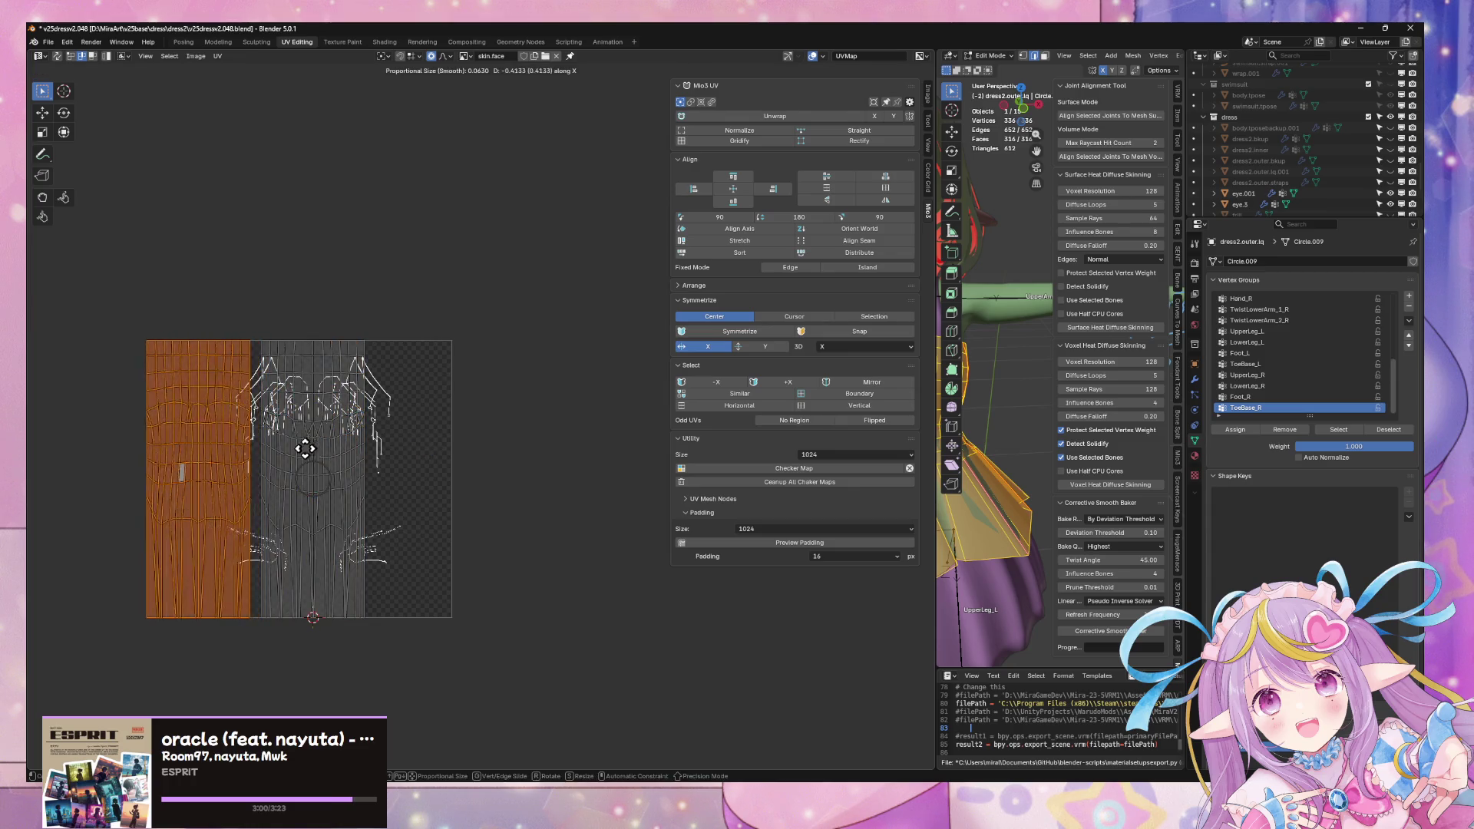
pyautogui.click(317, 458)
# Step: Shift both UV columns right along X and refit them to the tile
pyautogui.moveTo(427, 657); pyautogui.dragTo(66, 281)
pyautogui.press('g')
pyautogui.press('x')
pyautogui.press('Return')
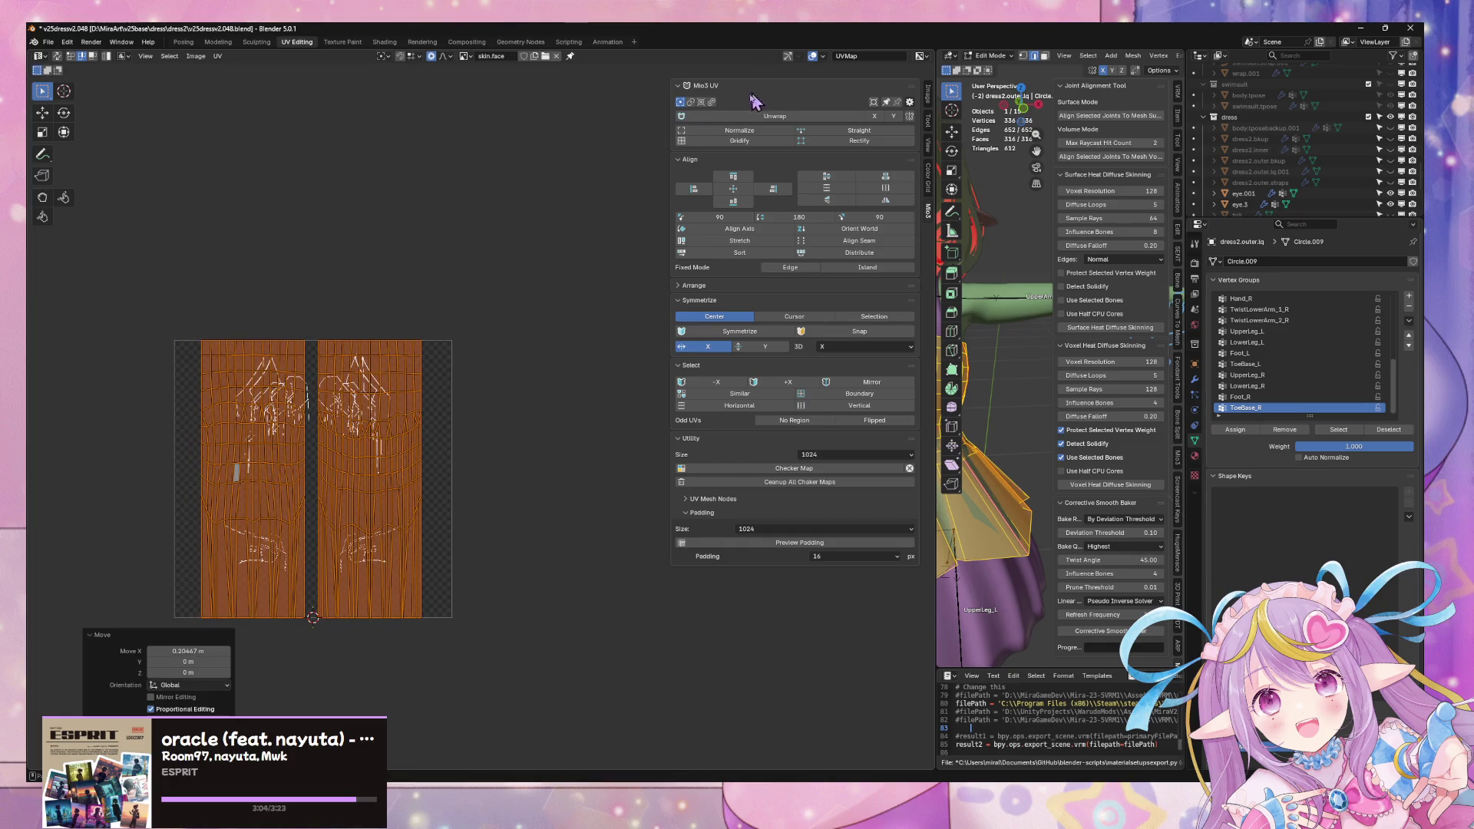
pyautogui.click(737, 130)
pyautogui.scroll(2, 373, 464)
pyautogui.scroll(2, 500, 376)
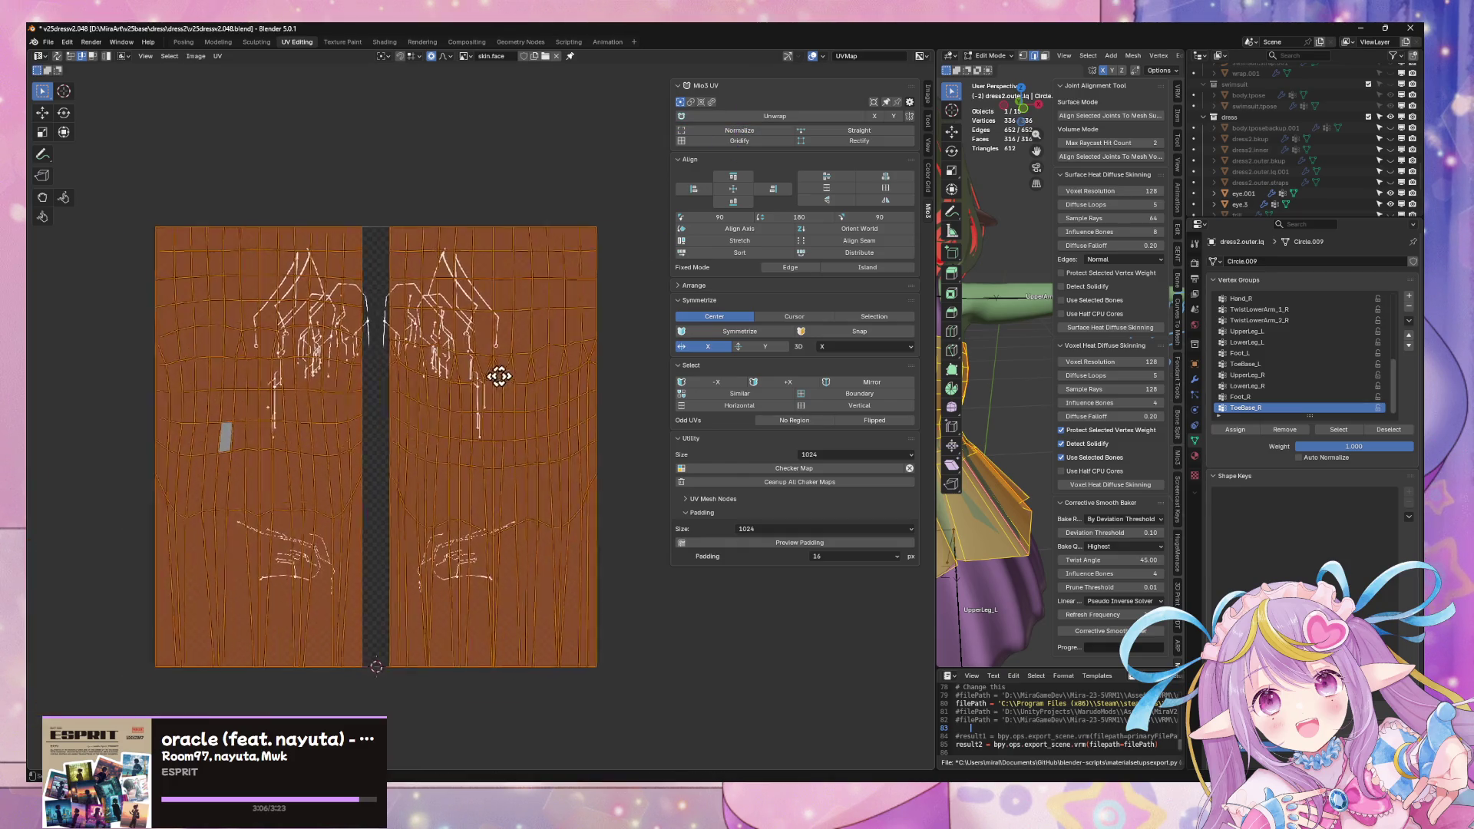
pyautogui.scroll(1, 490, 378)
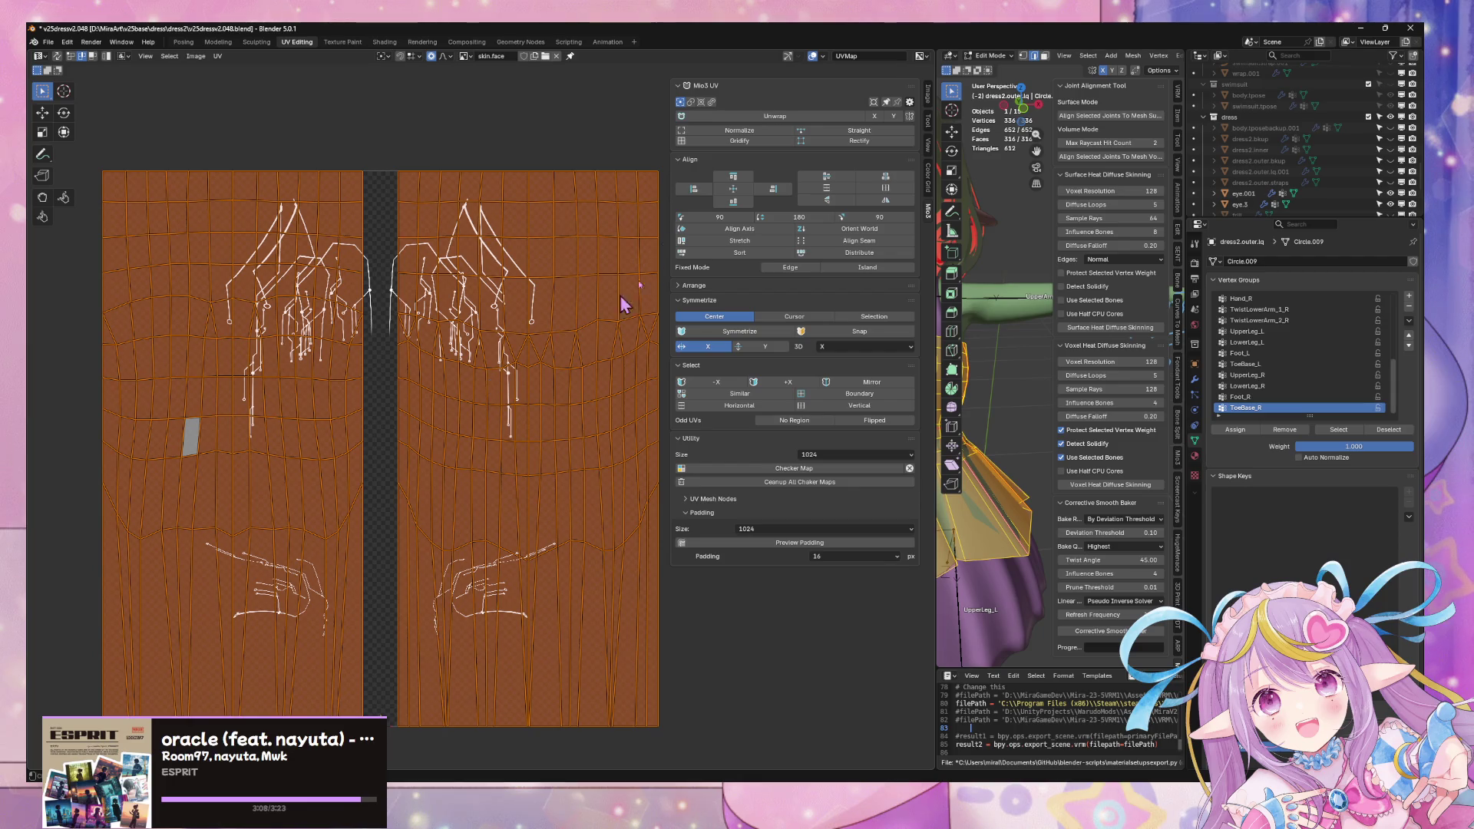
# Step: Move the right UV column to a new horizontal position
pyautogui.hotkey('alt', 'a')
pyautogui.click(477, 379)
pyautogui.press('g')
pyautogui.press('x')
pyautogui.click(428, 372)
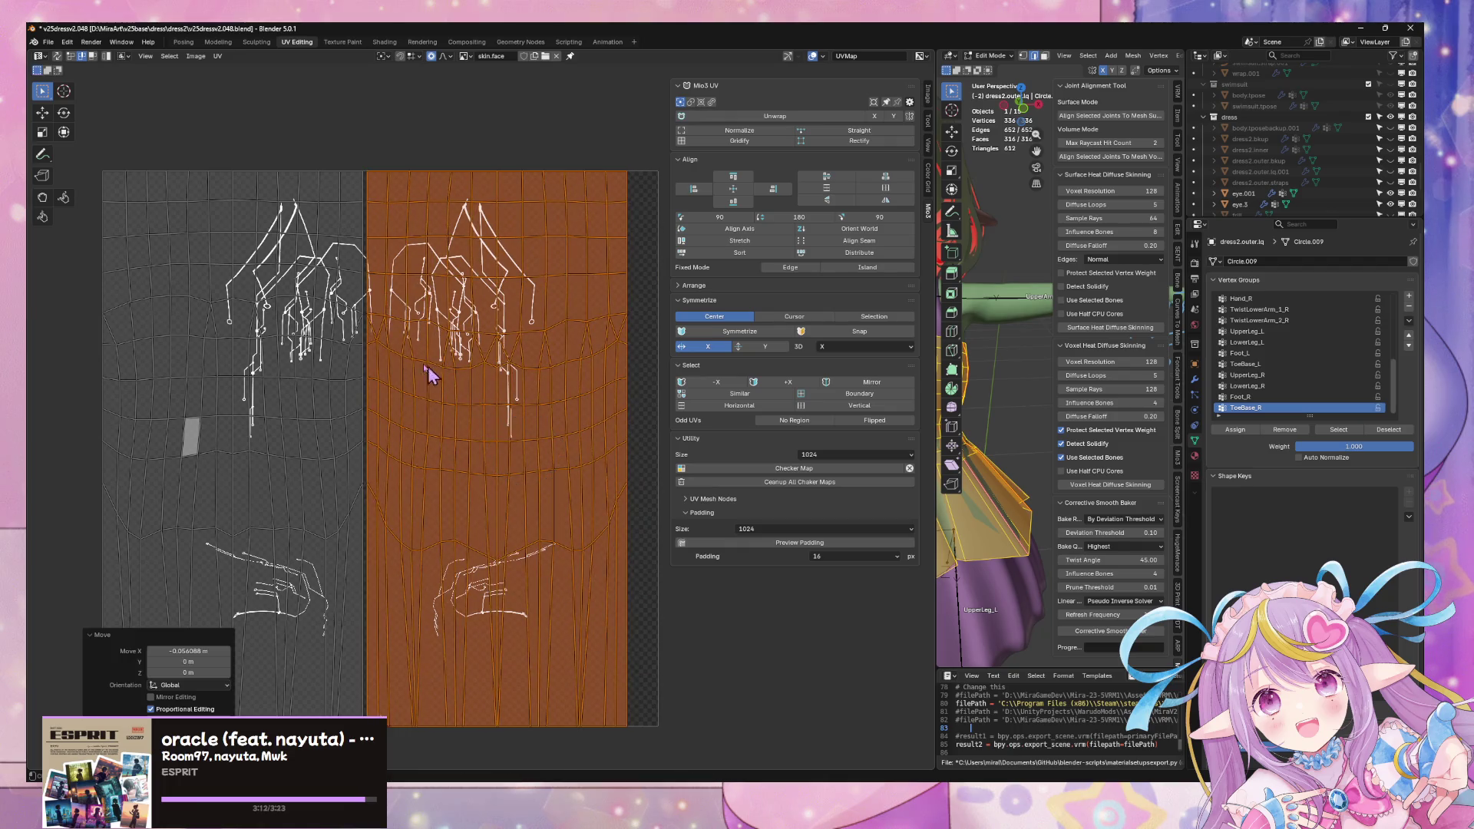
# Step: Nudge the selected UVs slightly along X at the column boundary and frame the texture
pyautogui.scroll(3, 326, 326)
pyautogui.scroll(-1, 529, 382)
pyautogui.moveTo(529, 382); pyautogui.dragTo(634, 408, button='middle')
pyautogui.press('g')
pyautogui.press('x')
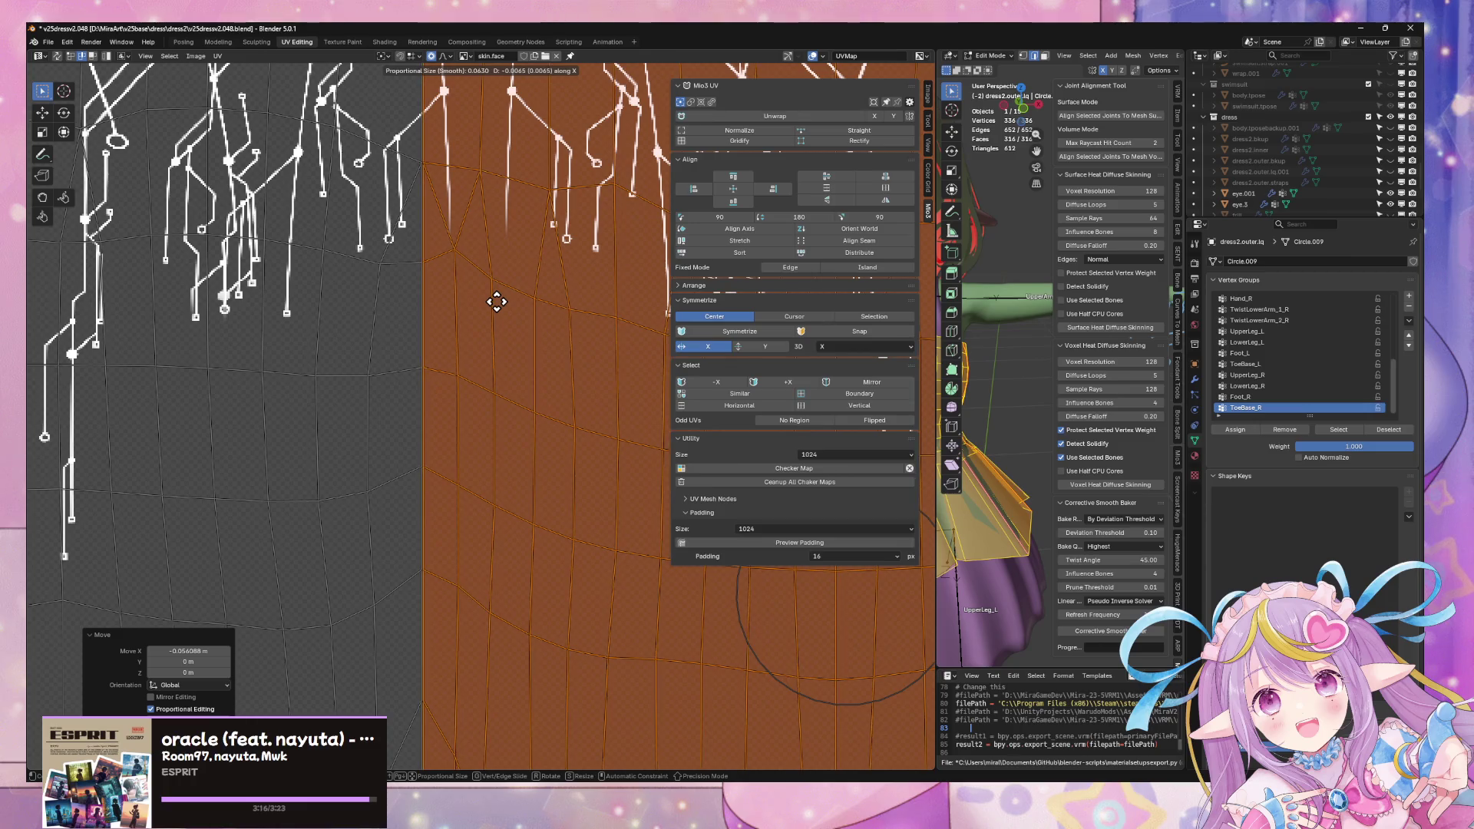
pyautogui.click(499, 305)
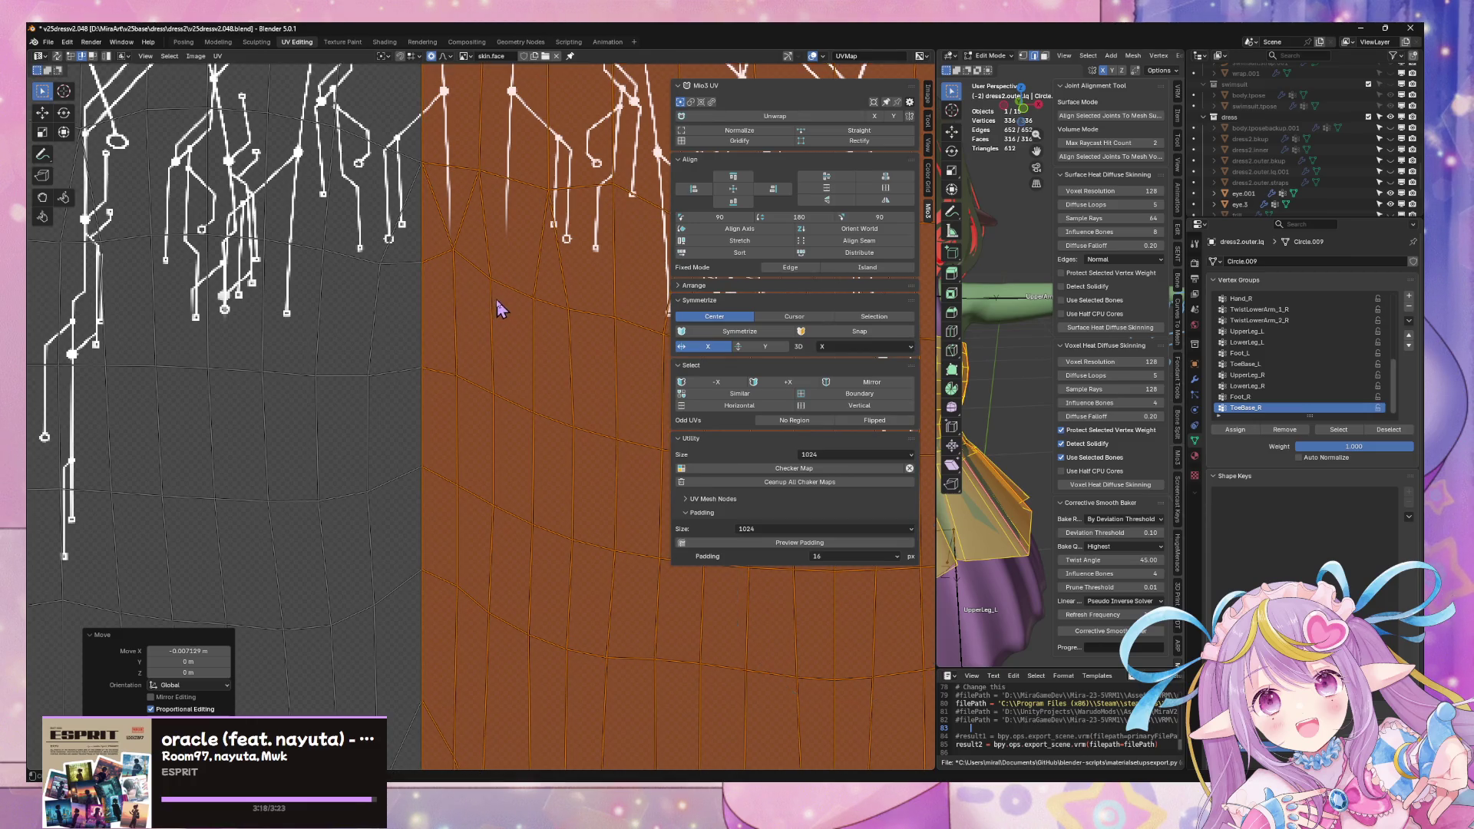
pyautogui.press('Home')
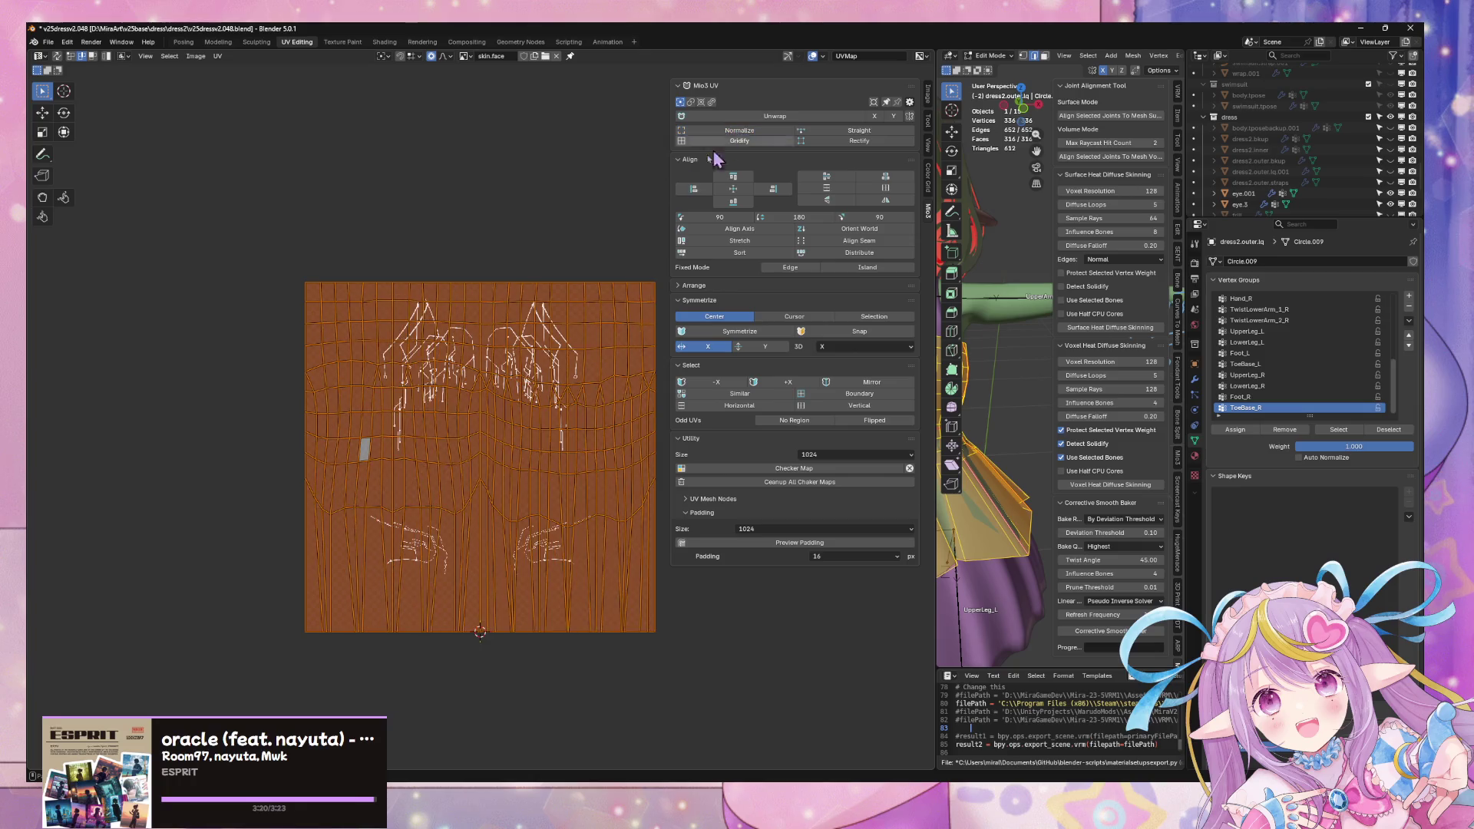
# Step: Scale the right UV island slightly along X
pyautogui.scroll(6, 511, 284)
pyautogui.scroll(-8, 510, 284)
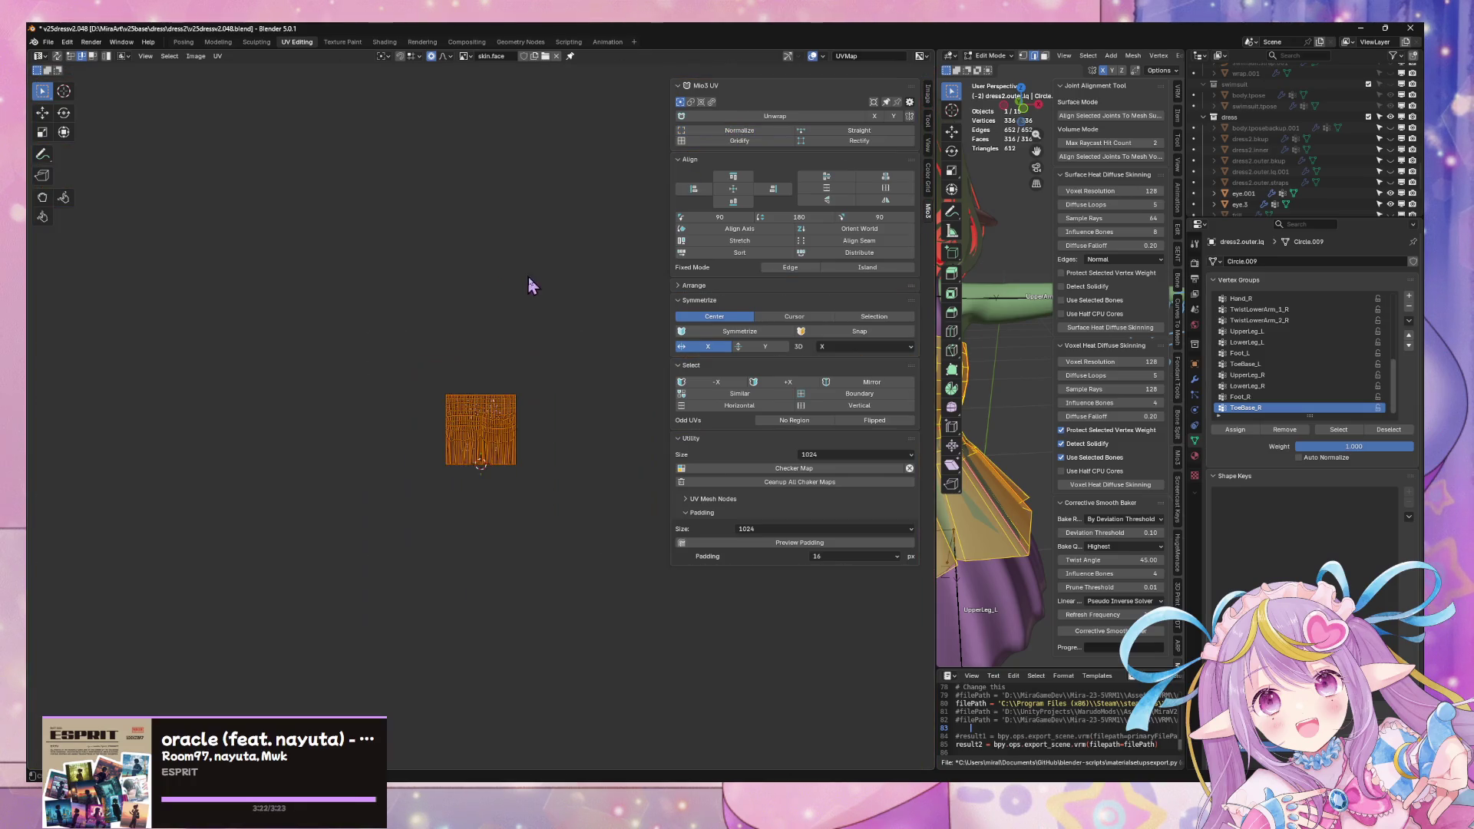
pyautogui.scroll(10, 541, 299)
pyautogui.scroll(-8, 549, 318)
pyautogui.scroll(4, 572, 471)
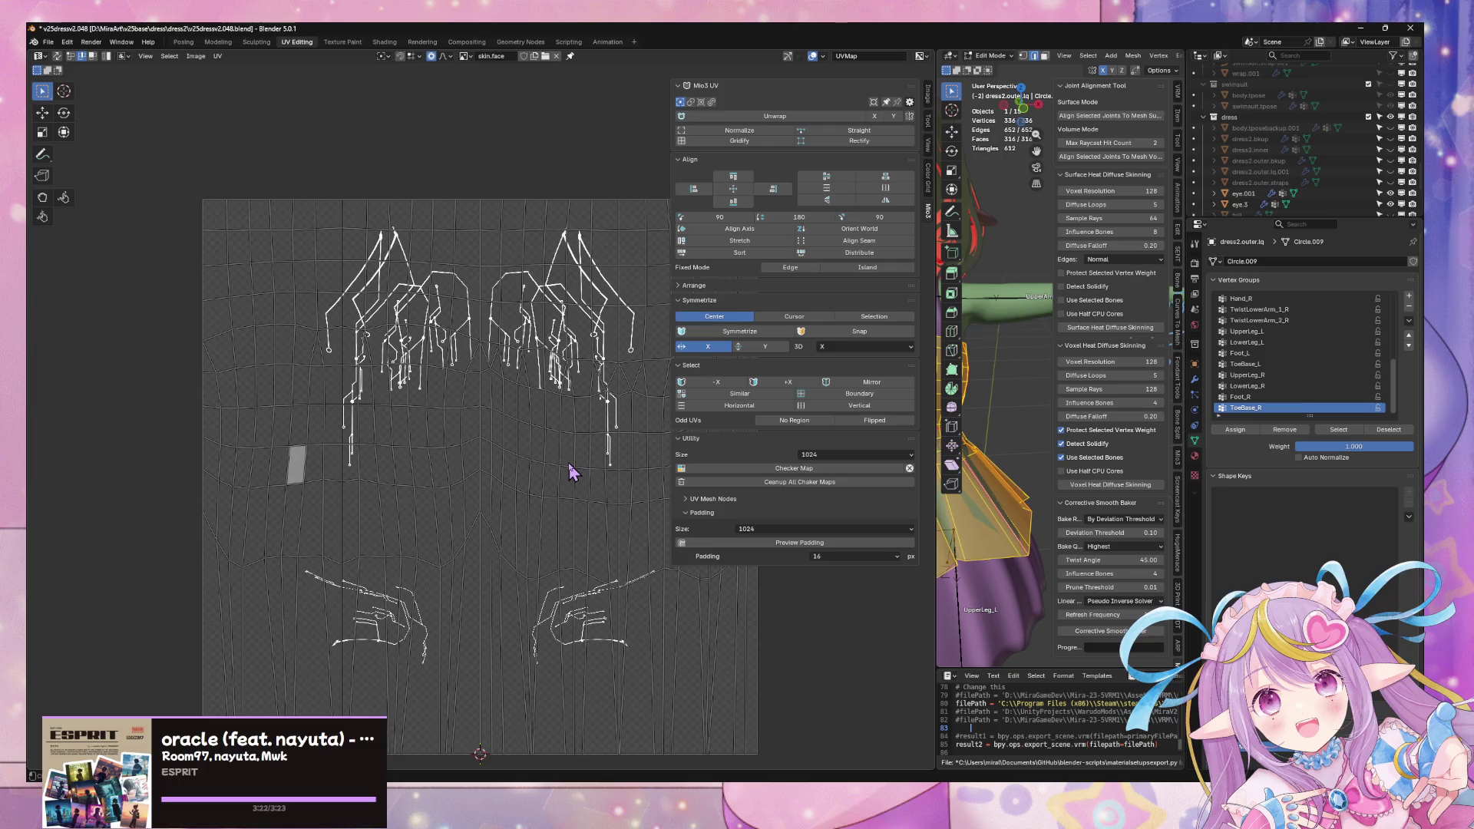
pyautogui.click(572, 468)
pyautogui.press('s')
pyautogui.press('x')
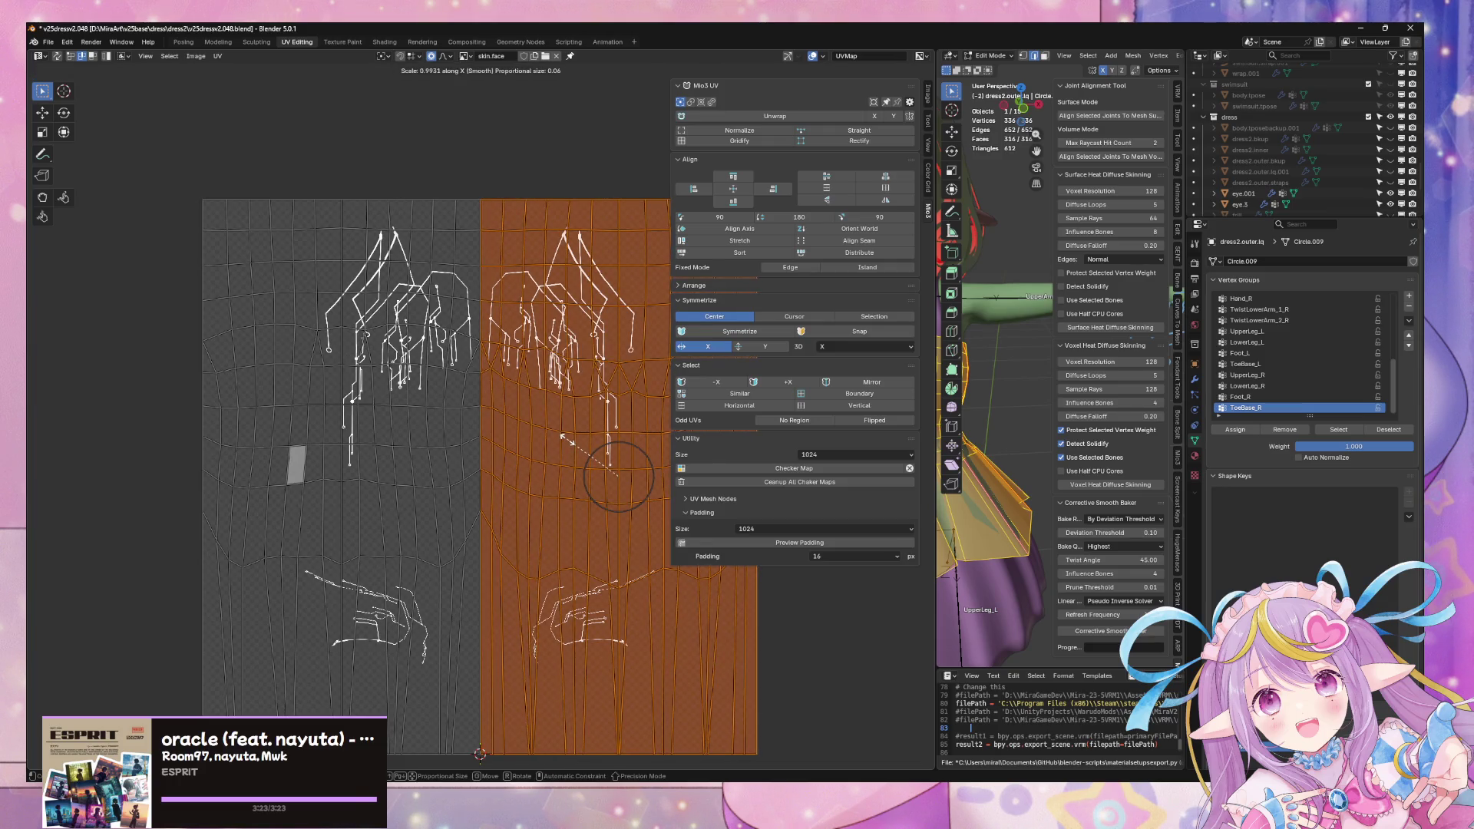
pyautogui.click(491, 371)
# Step: Move the scaled island horizontally to its new position and deselect it
pyautogui.scroll(5, 491, 370)
pyautogui.press('g')
pyautogui.press('x')
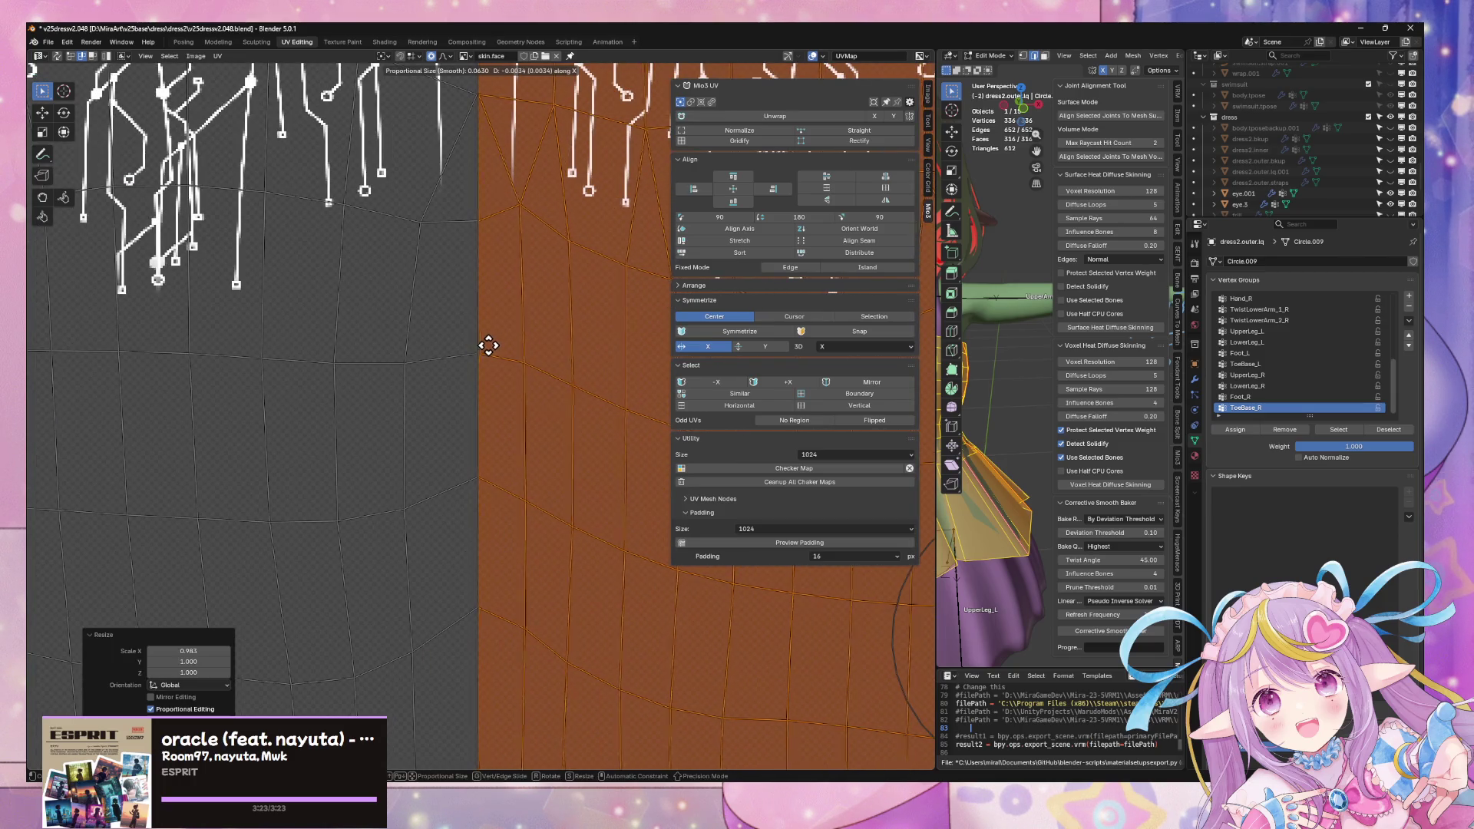
pyautogui.click(508, 341)
pyautogui.click(500, 330)
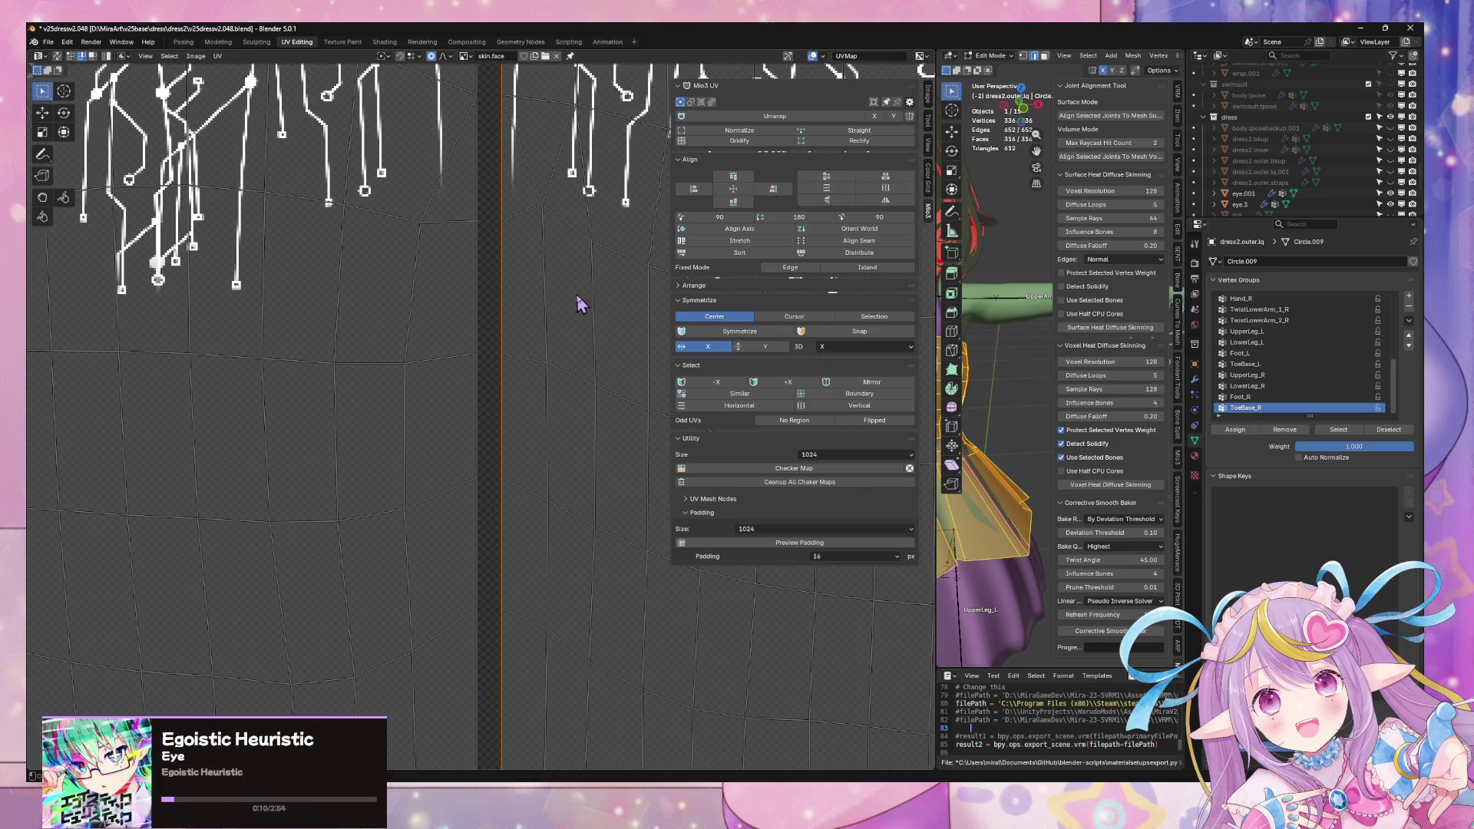
# Step: Shift the whole right UV island along X, frame the UV square, and return to Object Mode
pyautogui.scroll(-3, 576, 307)
pyautogui.press('l')
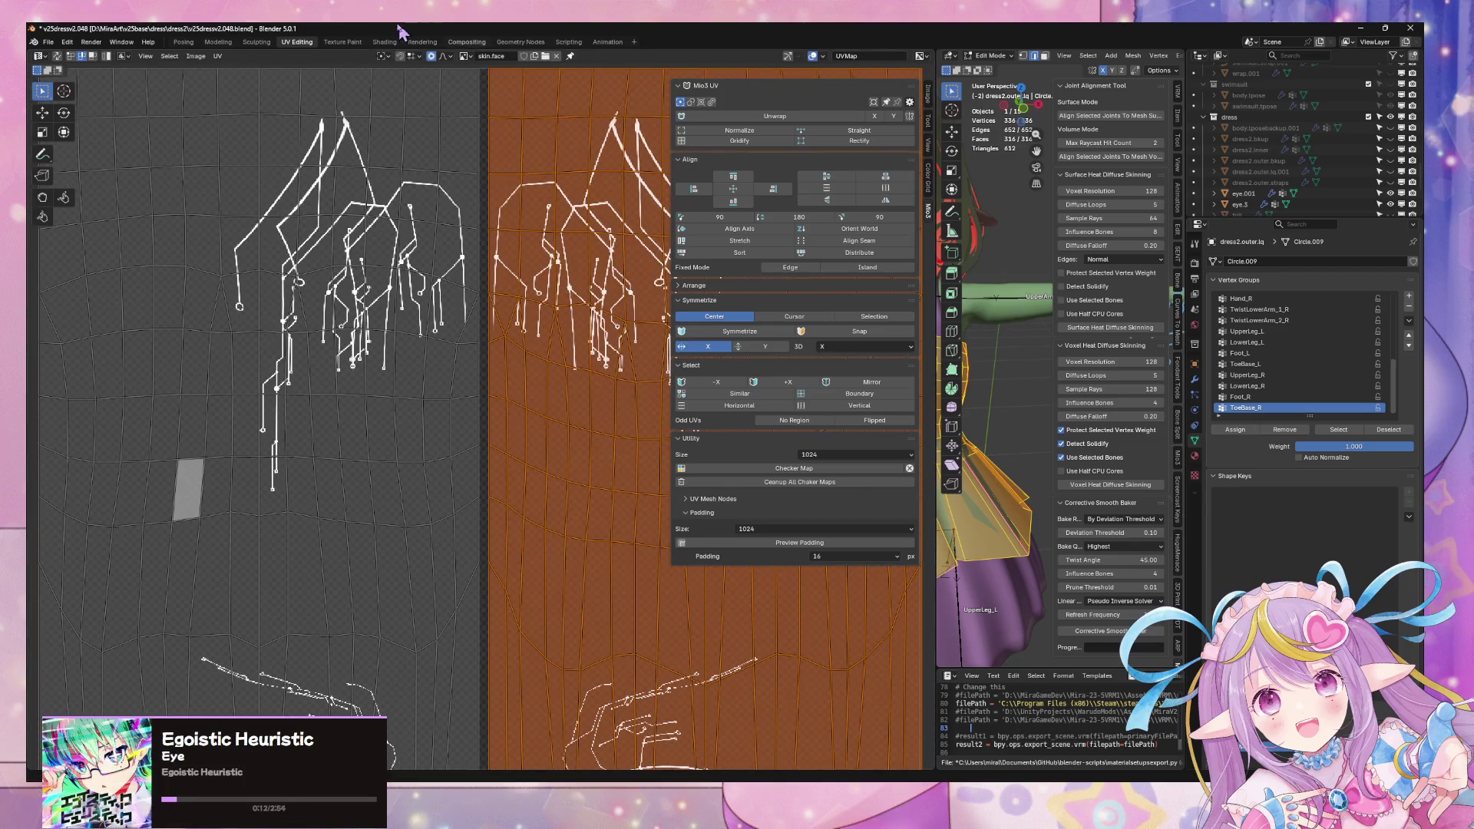
pyautogui.press('g')
pyautogui.press('x')
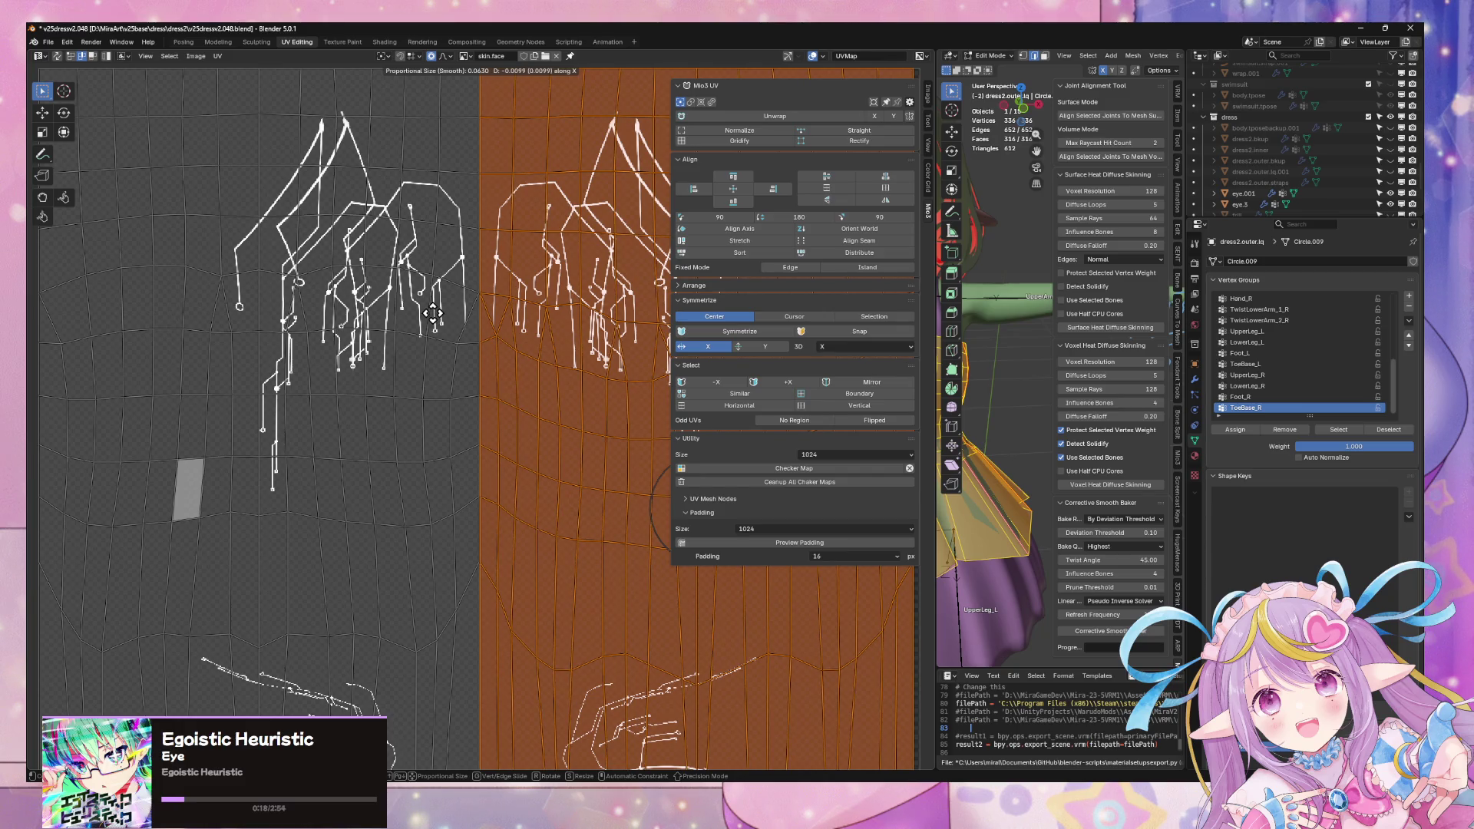
pyautogui.click(433, 312)
pyautogui.press('Home')
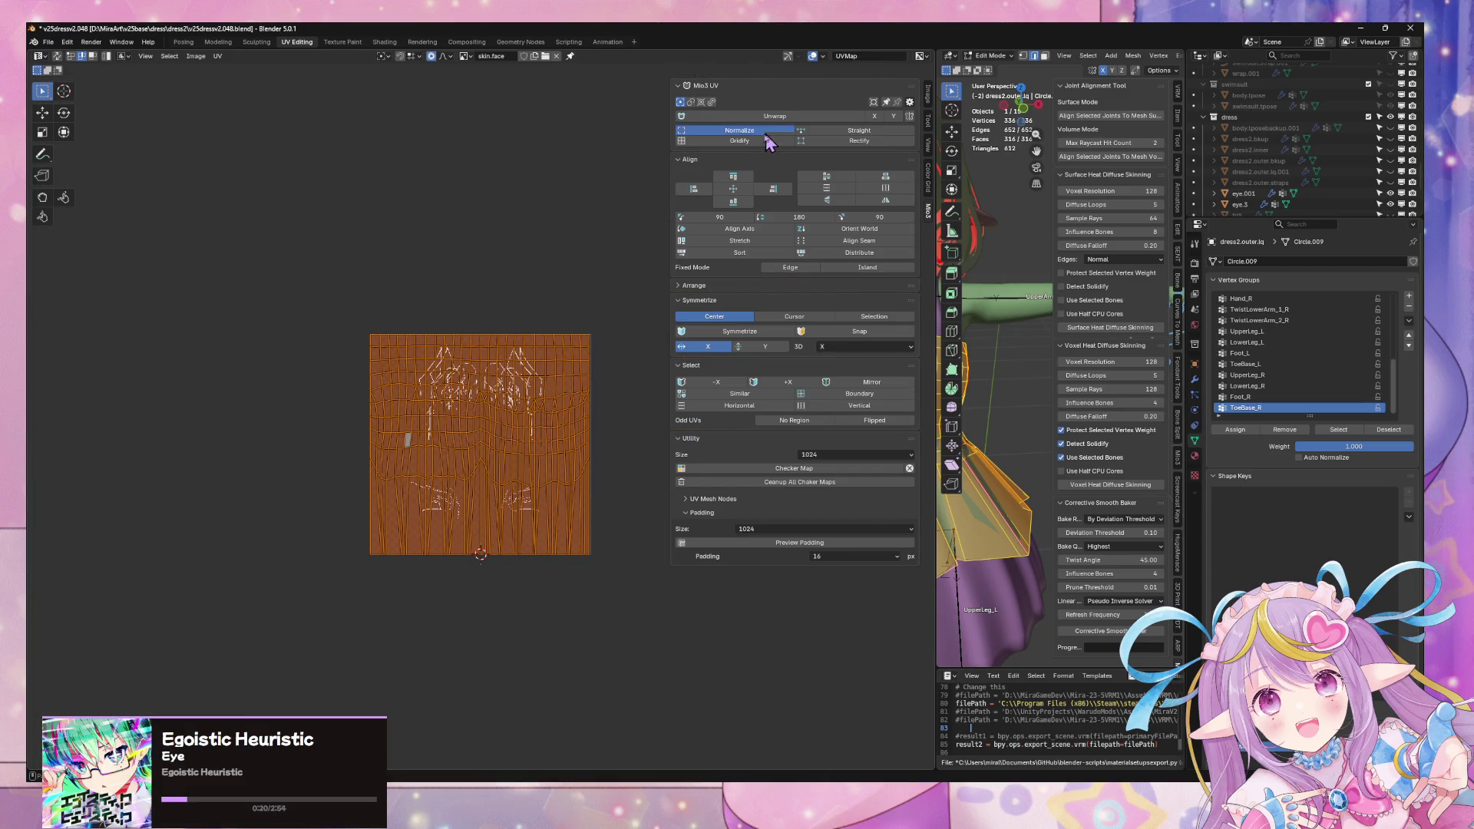
pyautogui.press('Tab')
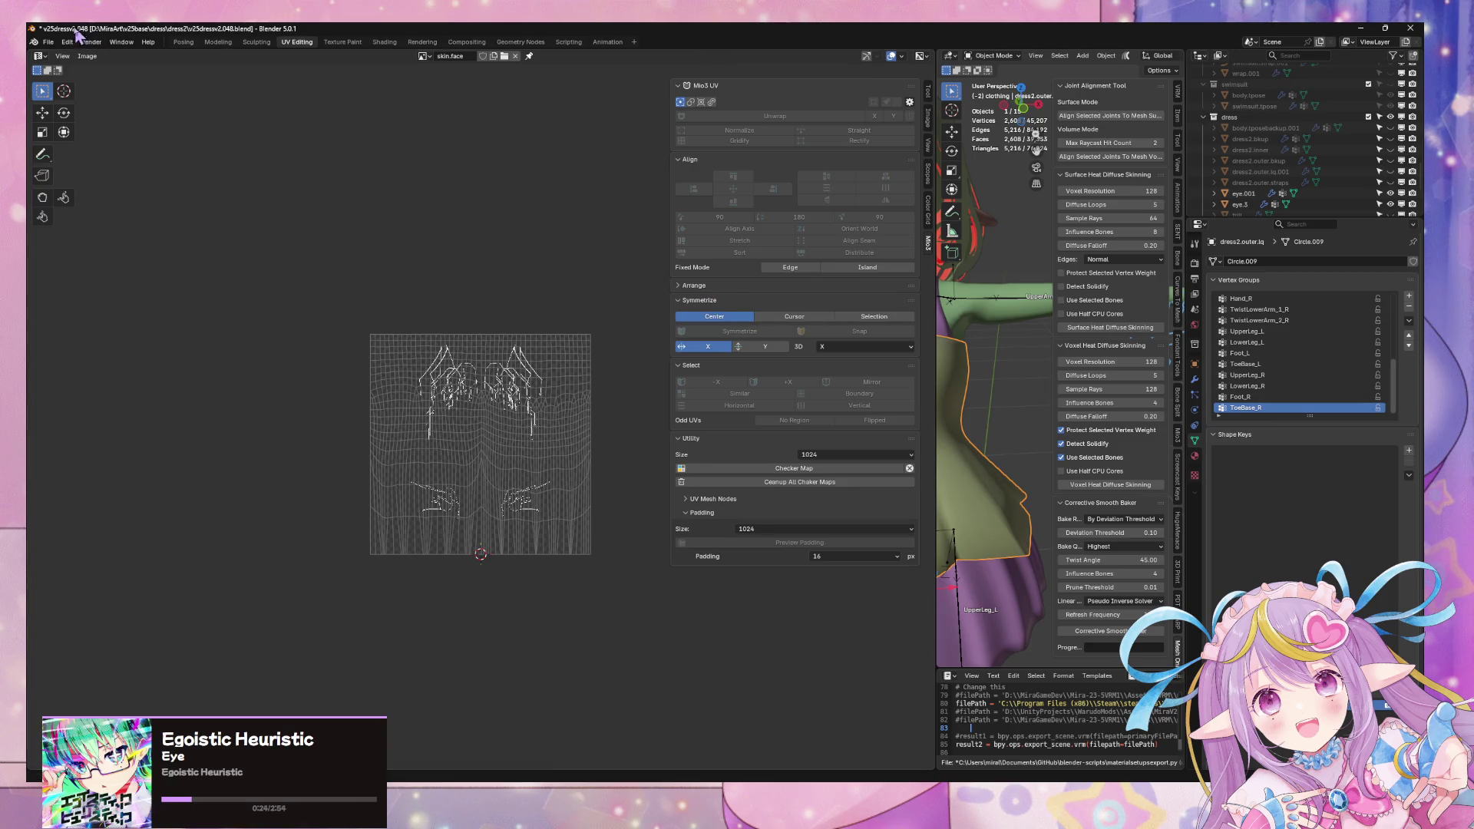
# Step: Export the avatar as FBX over mirav25dress2zfw.fbx, then switch to Warudo
pyautogui.click(48, 43)
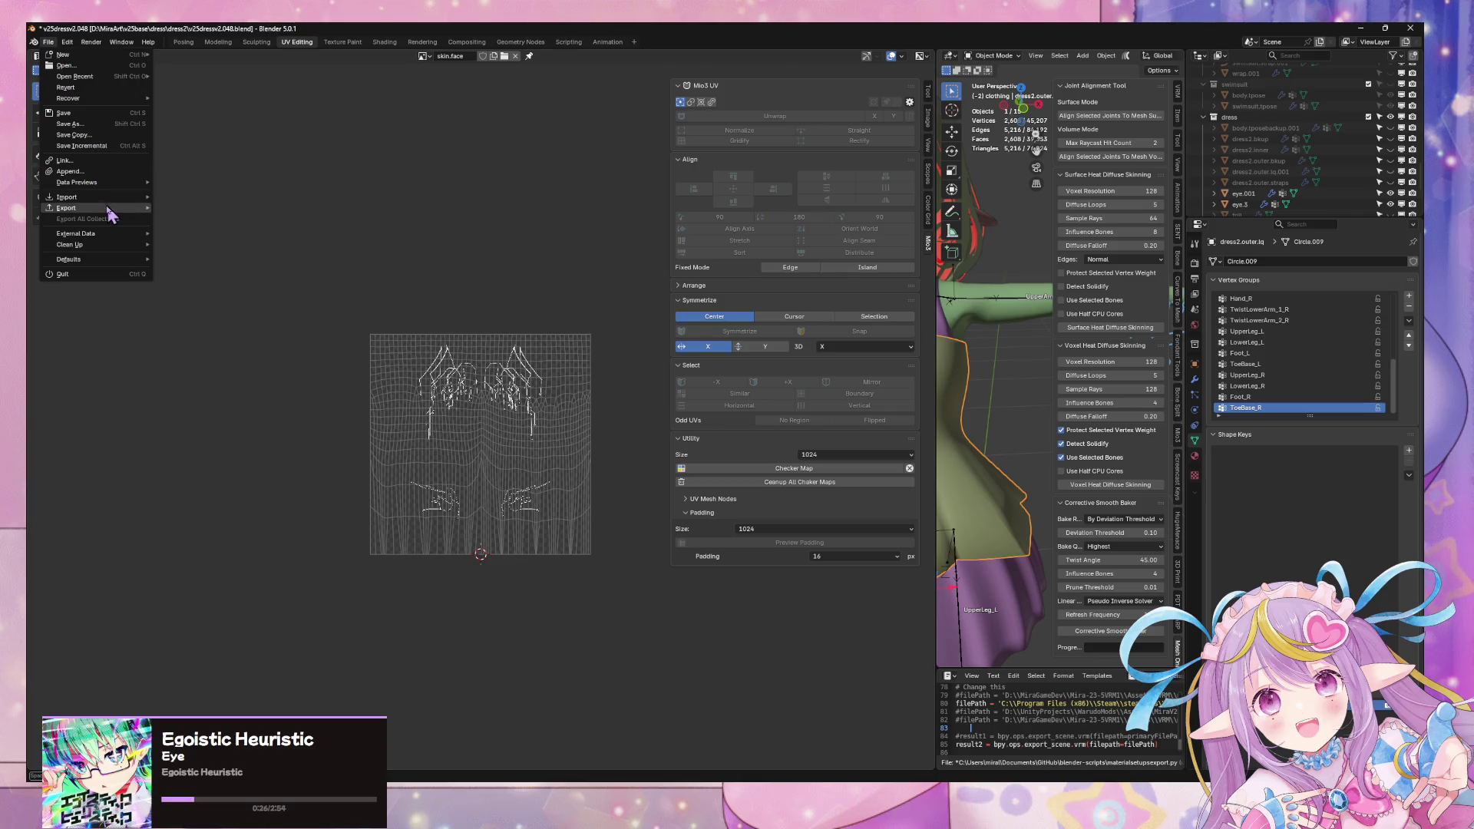
pyautogui.moveTo(109, 208)
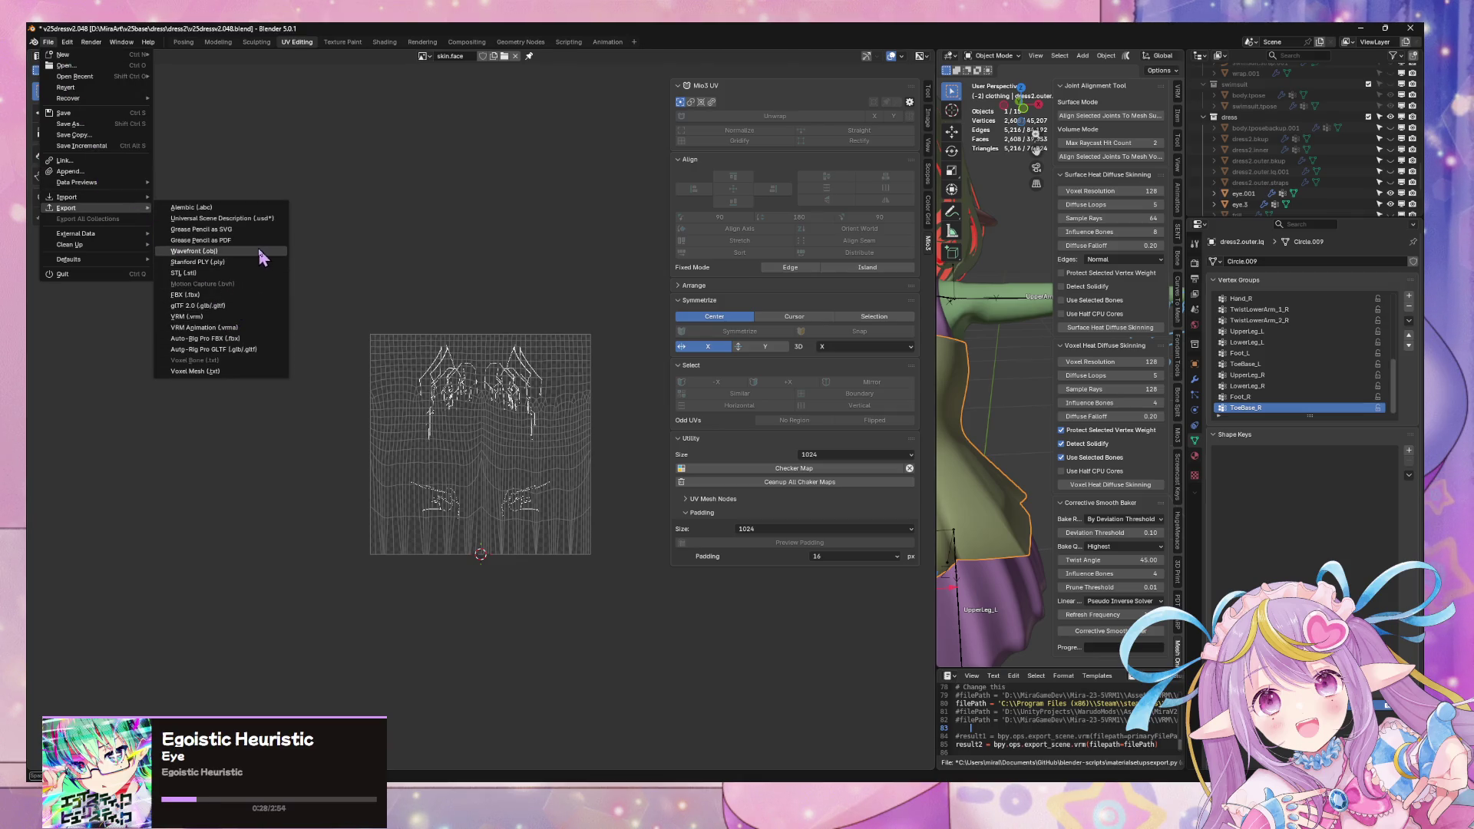
pyautogui.click(247, 295)
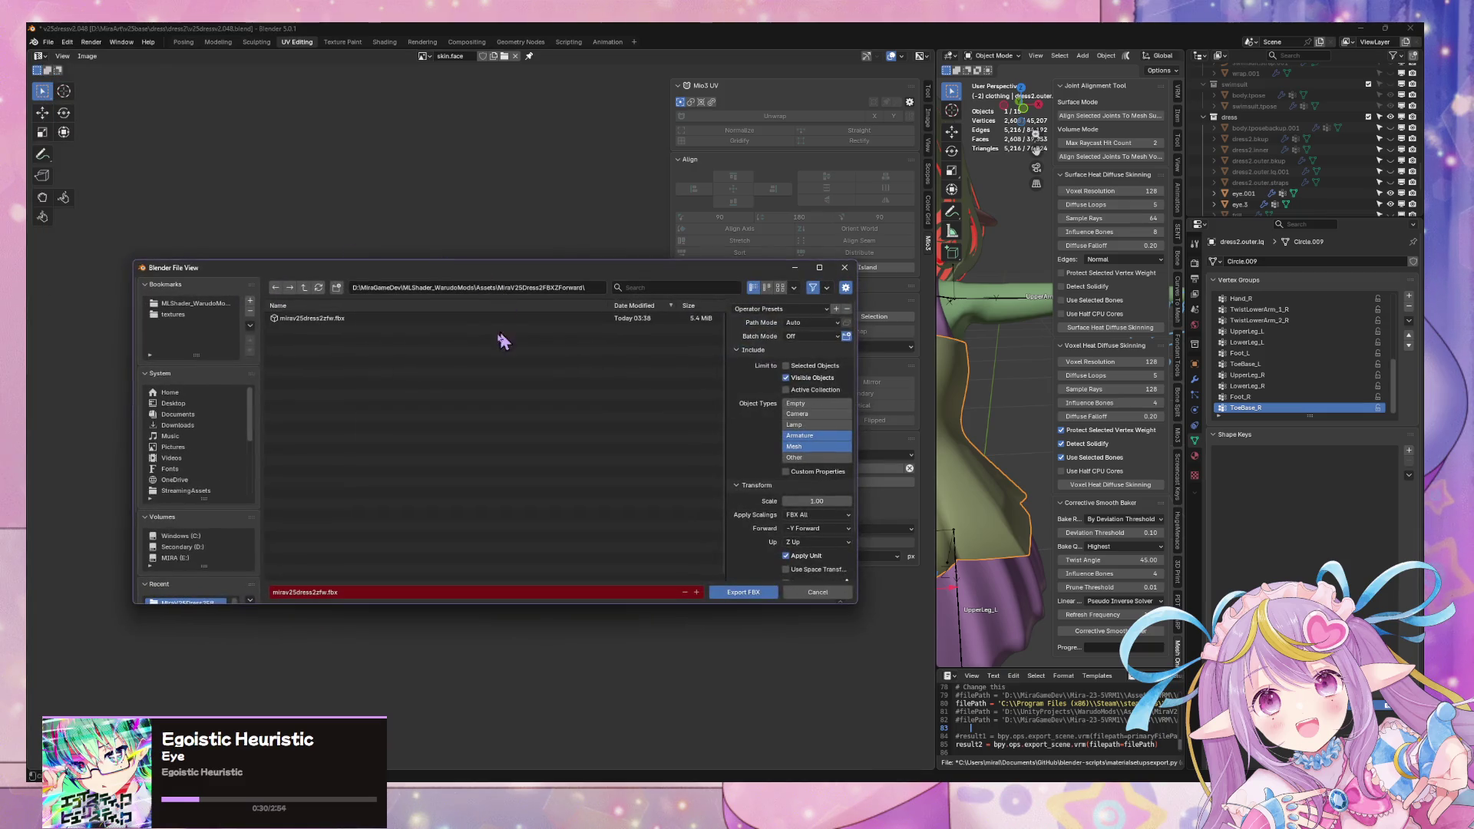
pyautogui.doubleClick(423, 318)
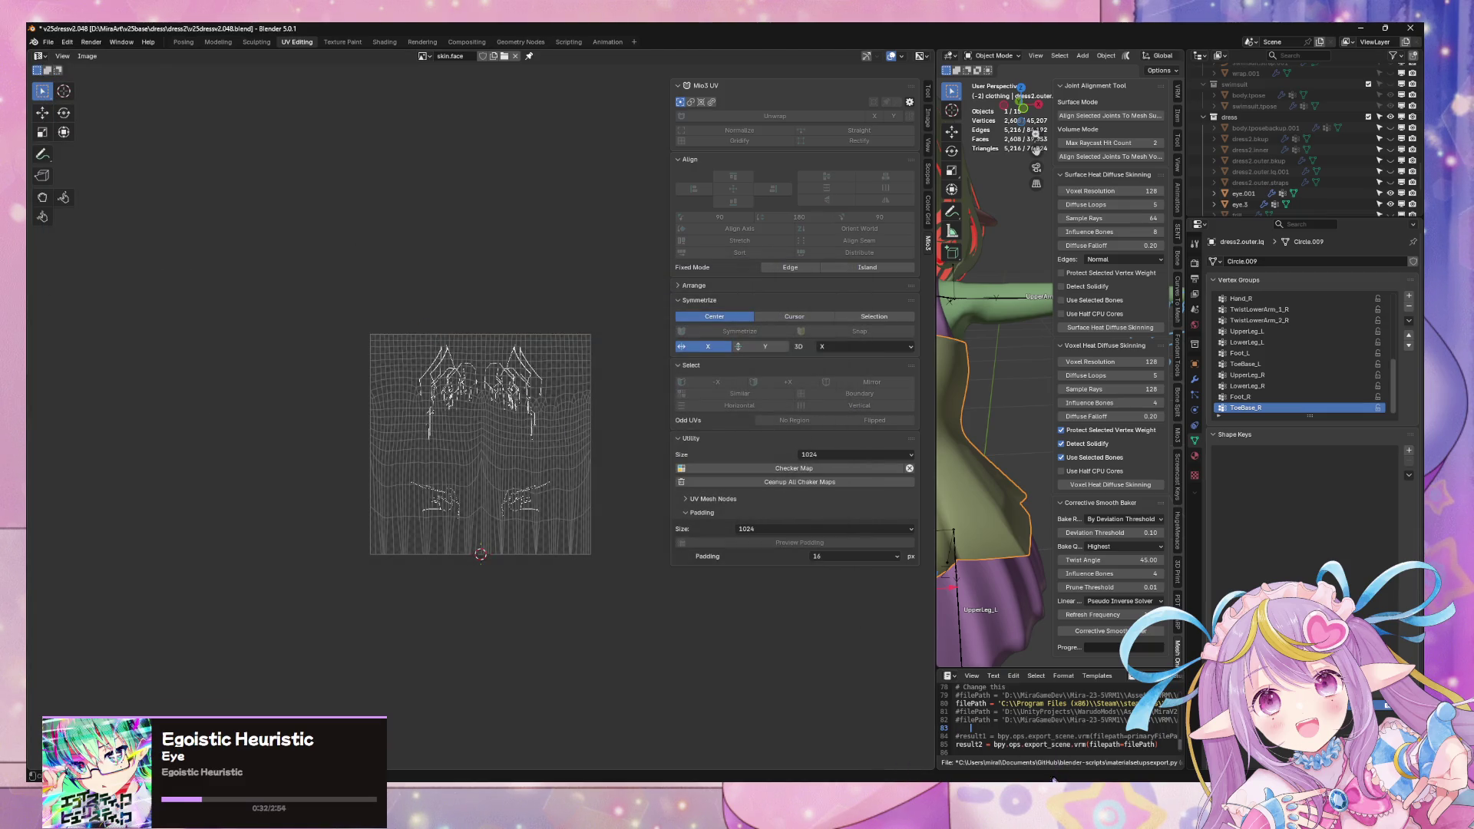
pyautogui.hotkey('alt', 'Tab')
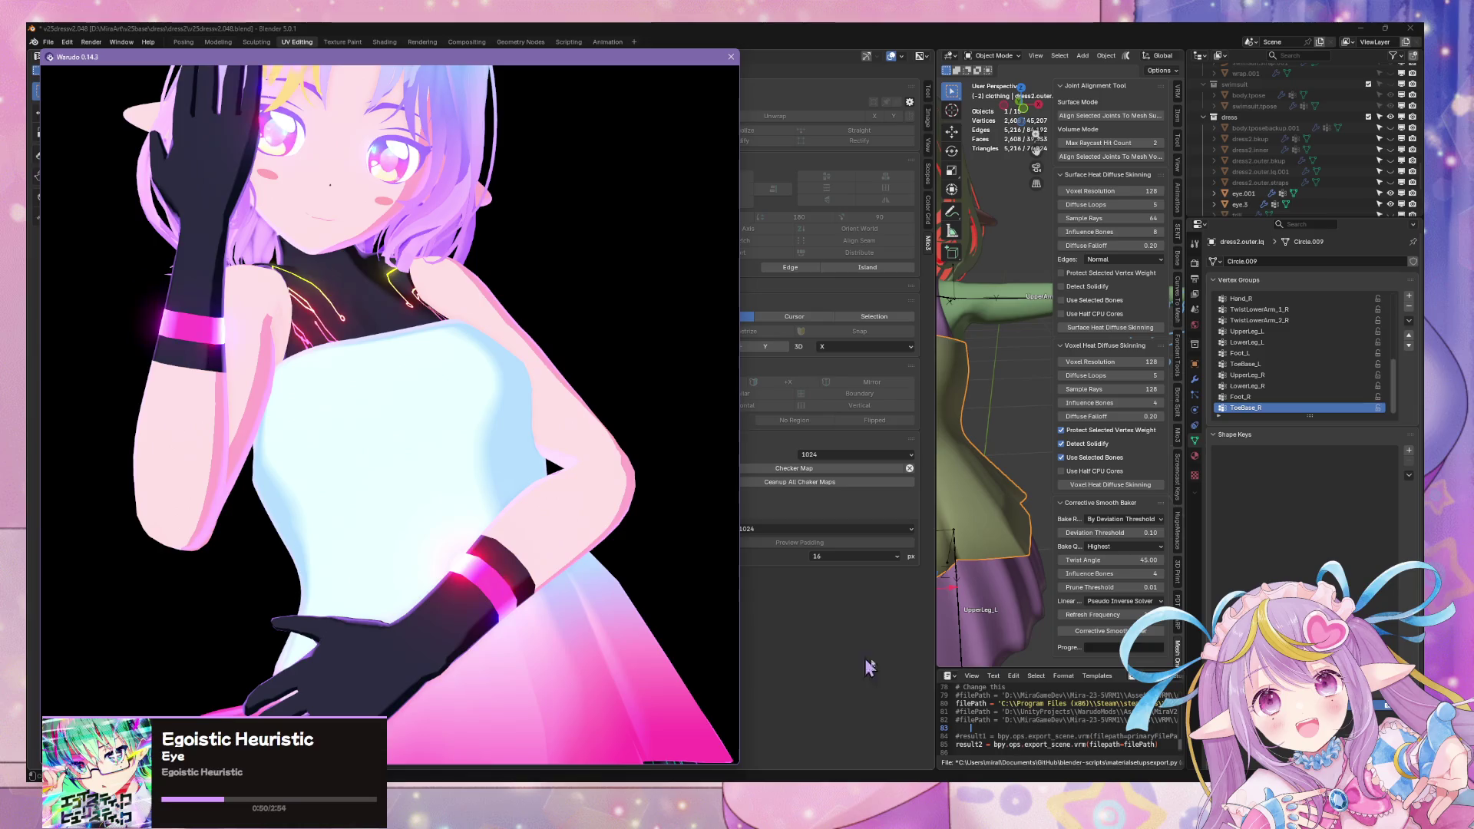
# Step: Orbit the Warudo camera closer to the animated avatar's glowing dress, then switch to Unity
pyautogui.click(1075, 729)
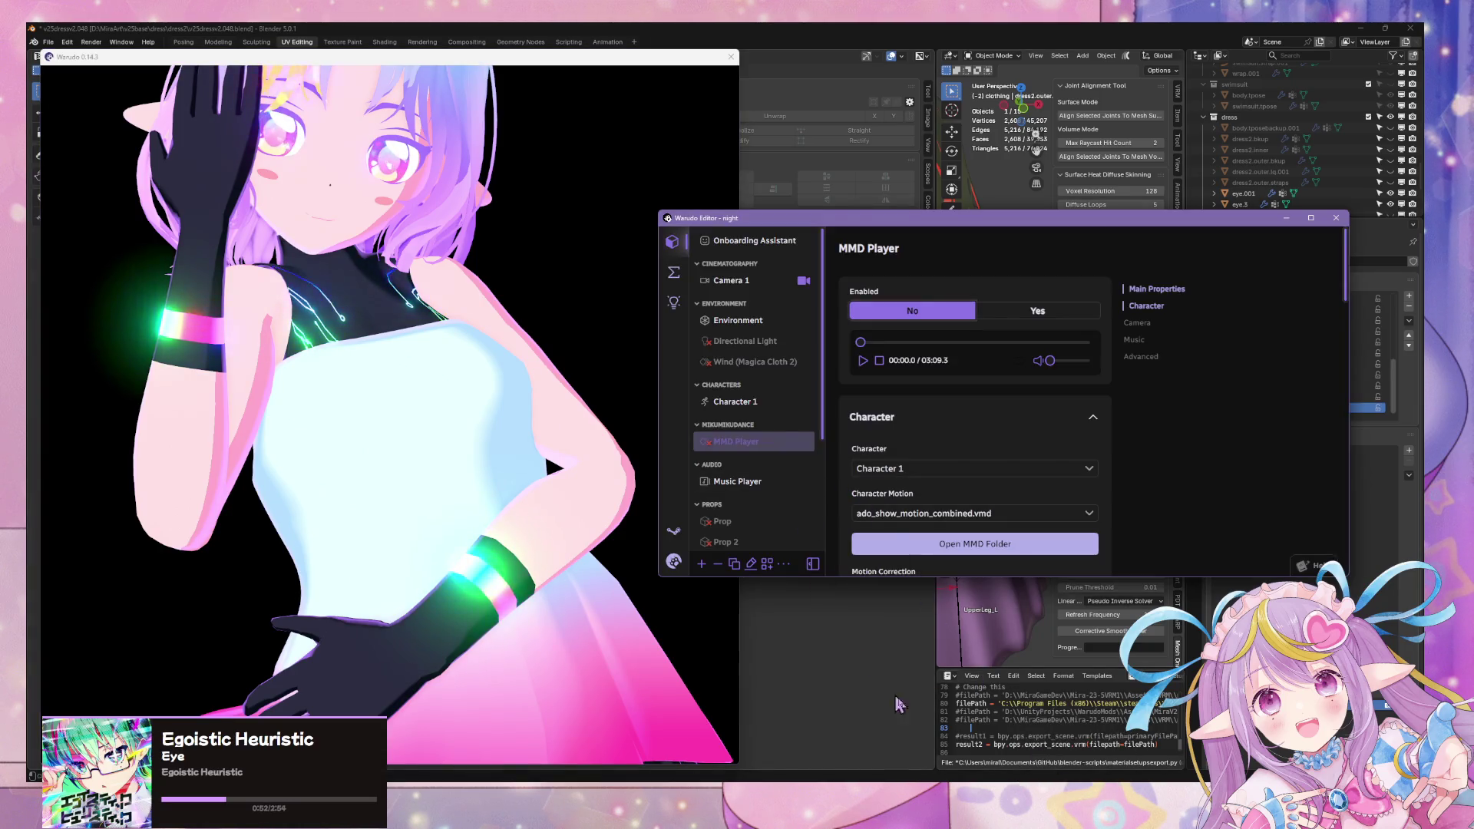
pyautogui.press('super+Down')
pyautogui.hotkey('alt', 'Tab')
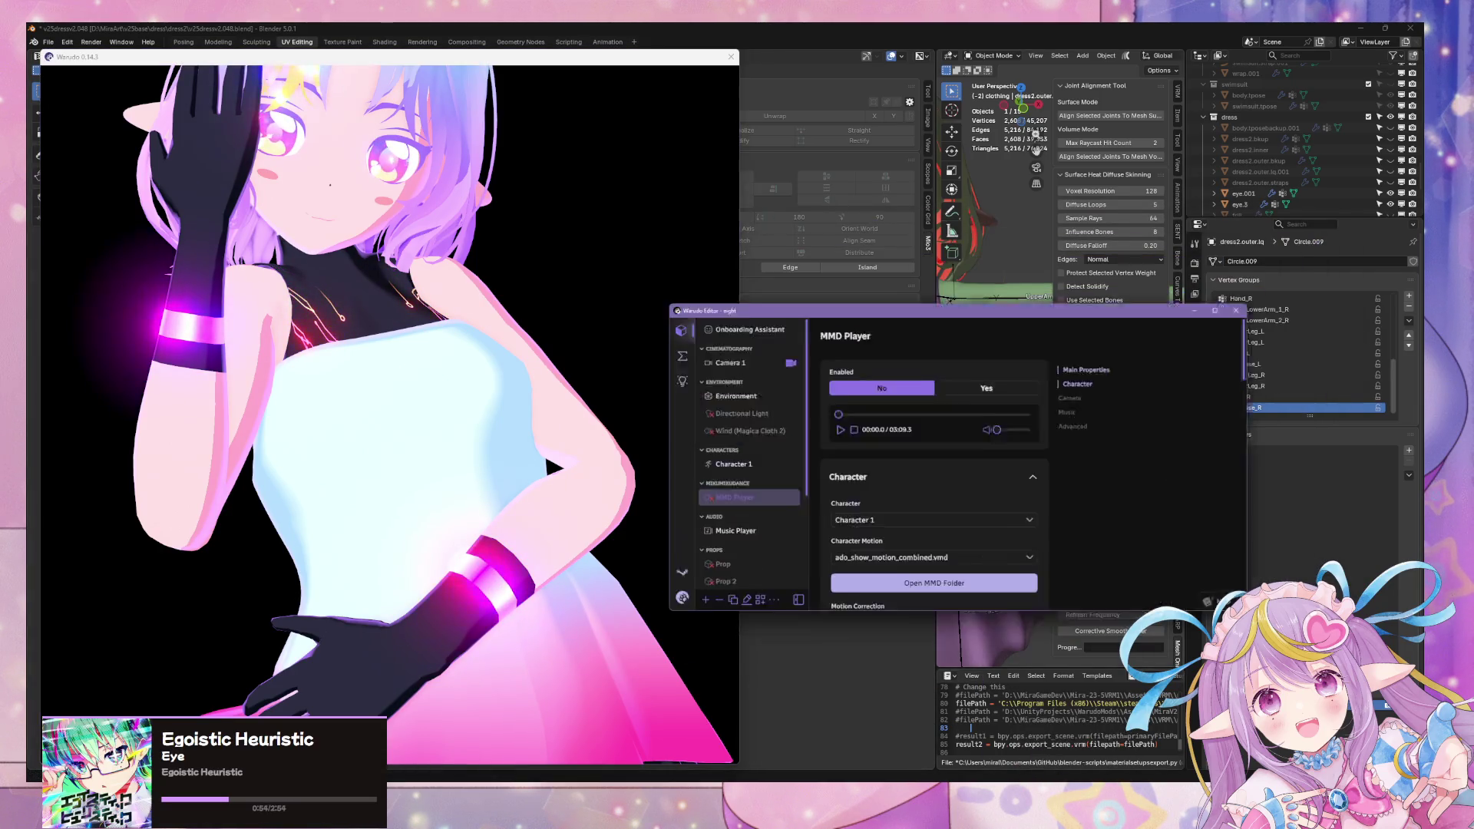
pyautogui.click(562, 578)
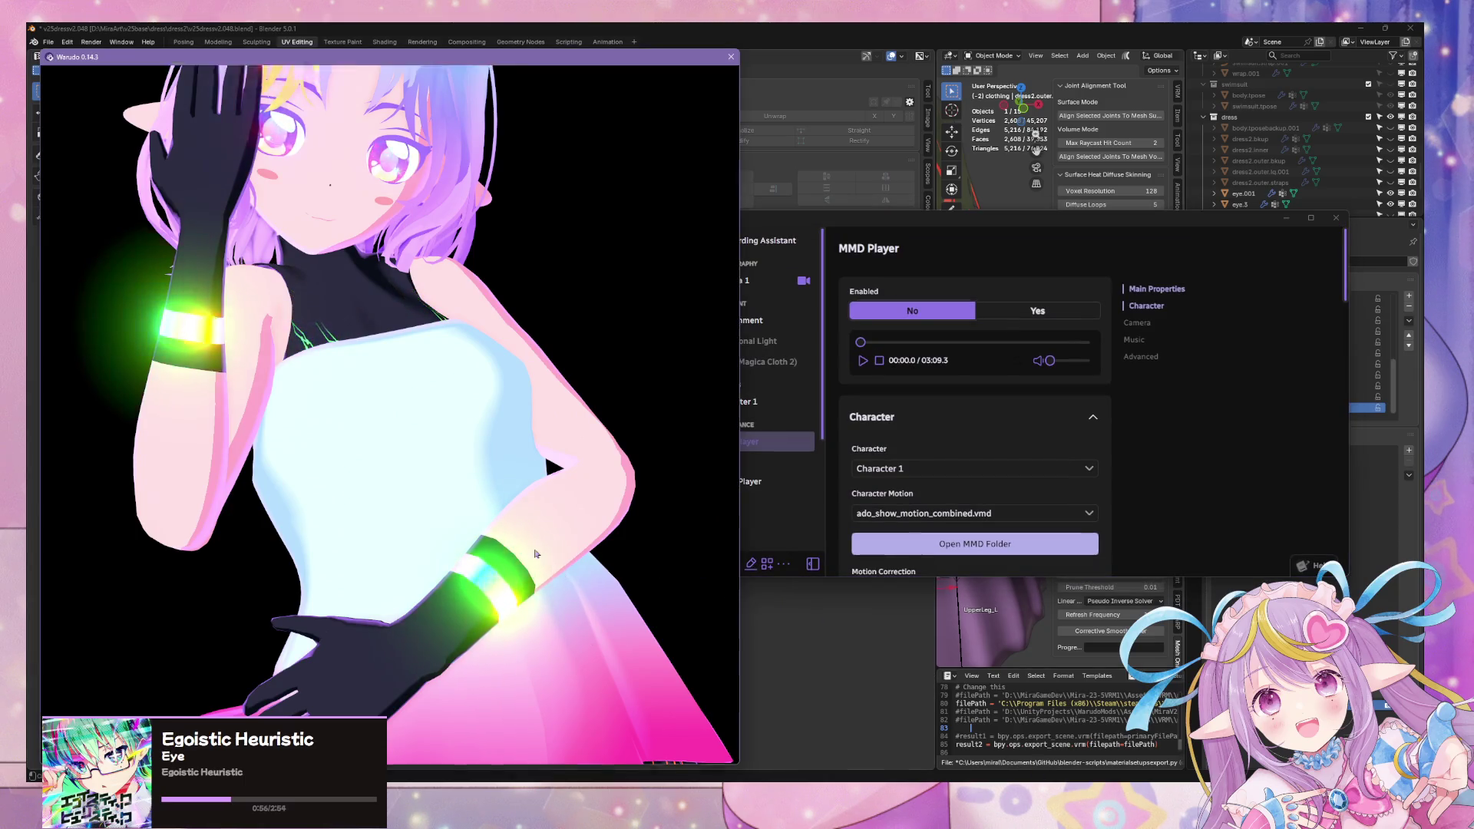
pyautogui.moveTo(561, 577); pyautogui.dragTo(534, 560)
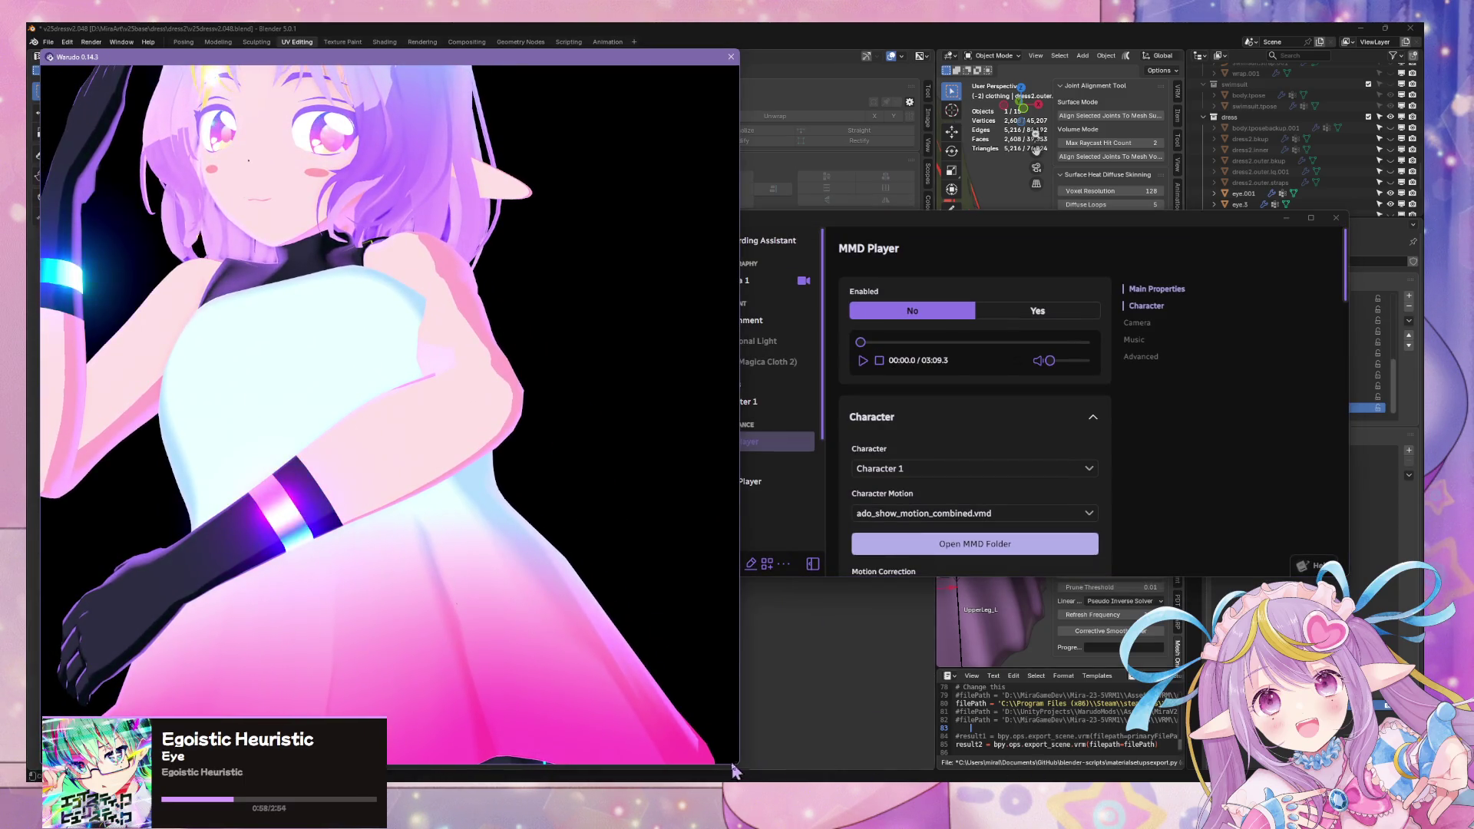
pyautogui.moveTo(706, 749)
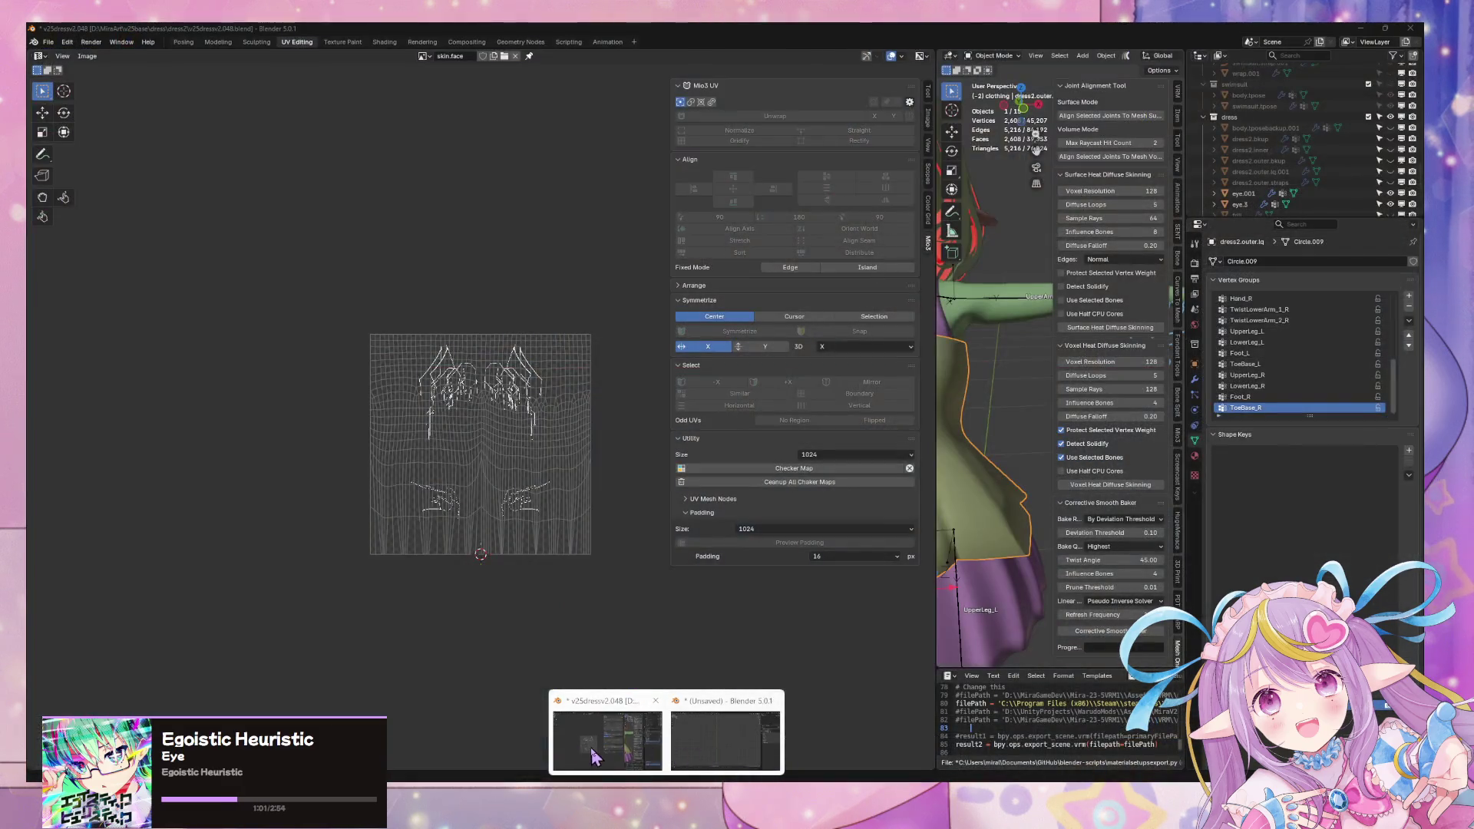
pyautogui.click(592, 750)
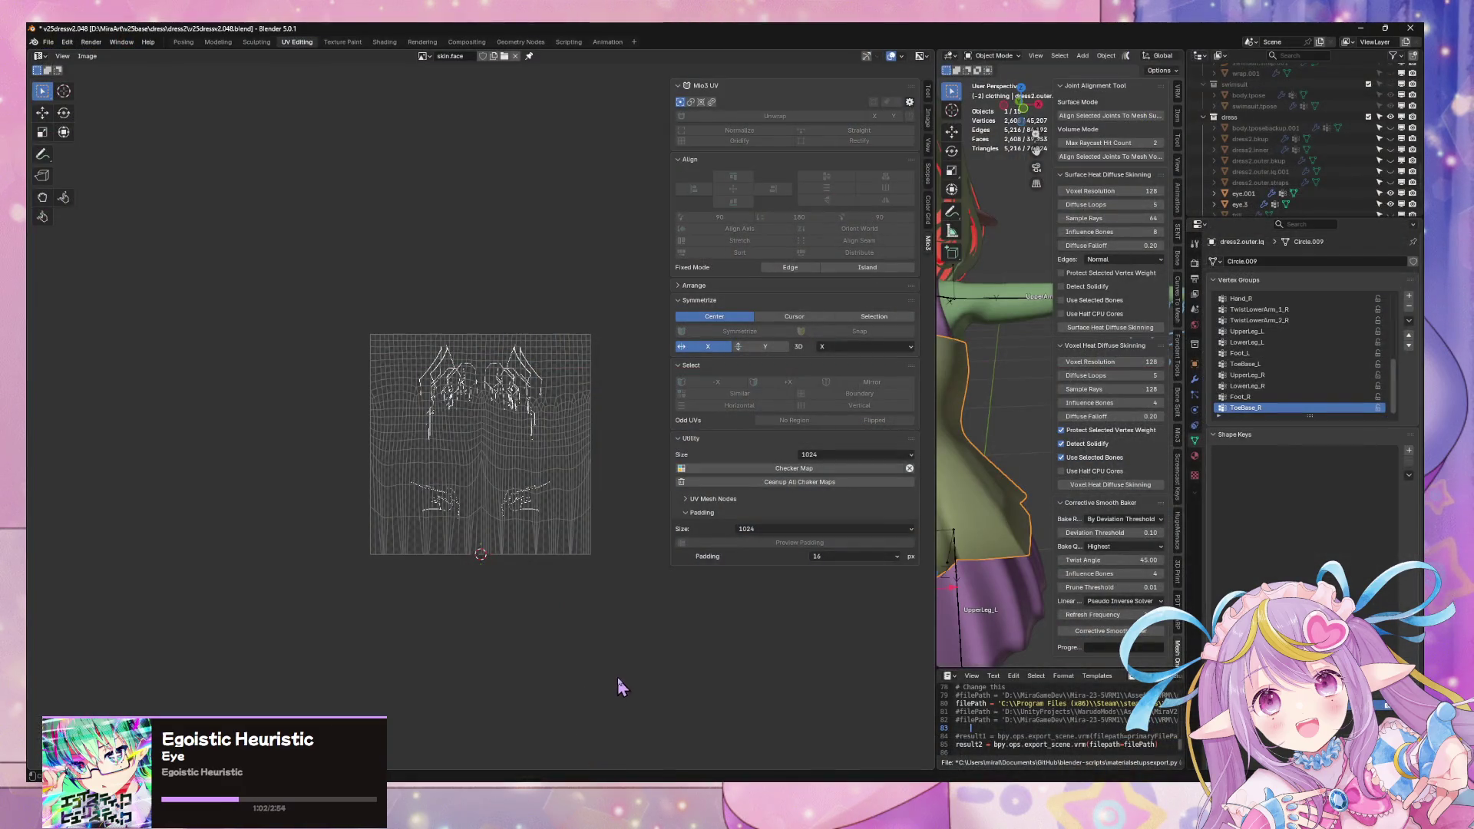
pyautogui.hotkey('alt', 'Tab')
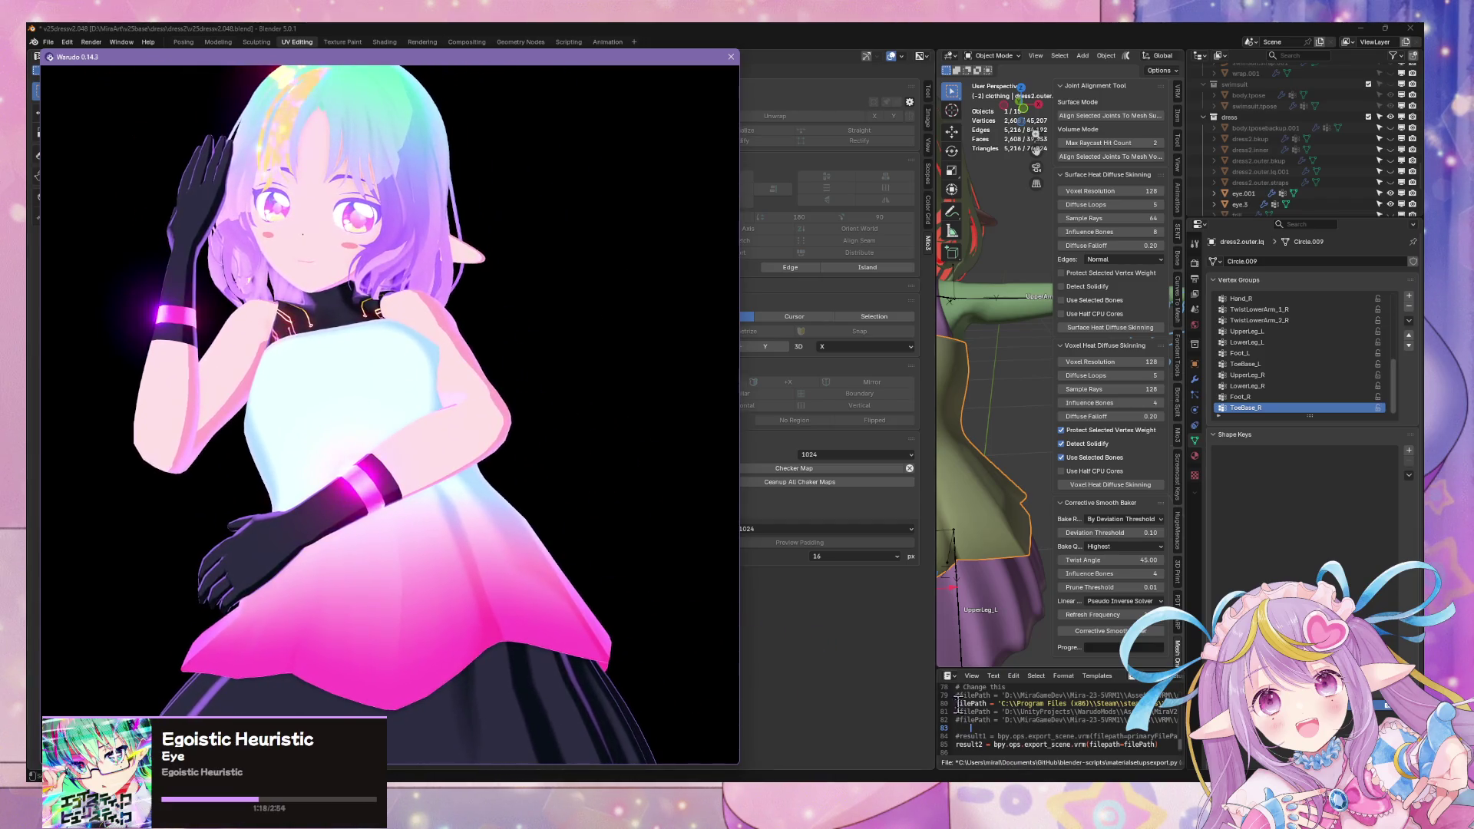
pyautogui.hotkey('alt', 'Tab')
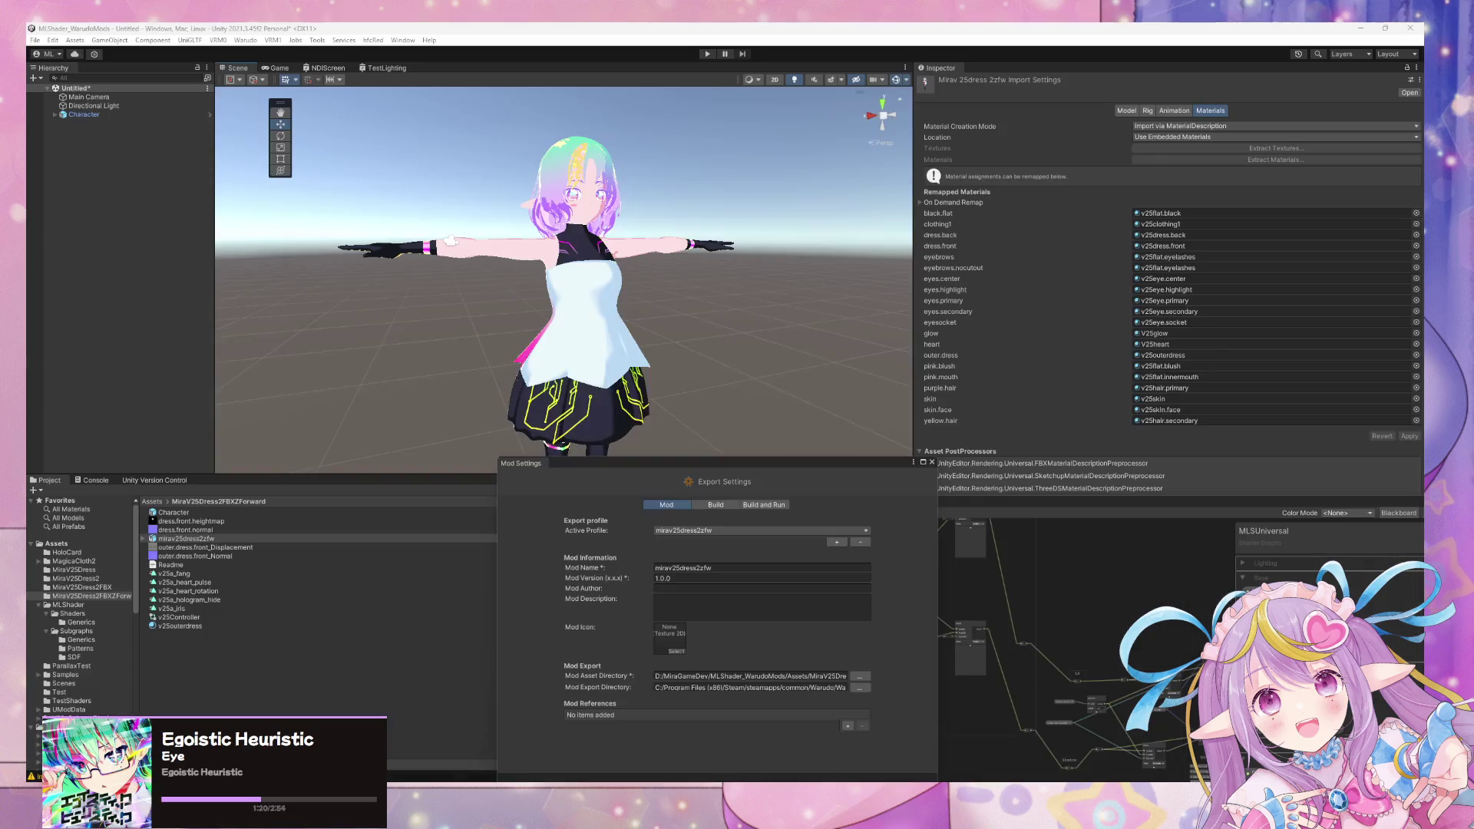
# Step: Orbit and zoom around the avatar's circuit-pattern dress, then close the Mod Settings window
pyautogui.moveTo(698, 377)
pyautogui.keyDown('alt'); pyautogui.mouseDown()
pyautogui.moveTo(969, 399)
pyautogui.moveTo(579, 329)
pyautogui.moveTo(417, 337)
pyautogui.moveTo(579, 333)
pyautogui.moveTo(678, 361)
pyautogui.mouseUp(); pyautogui.keyUp('alt')
pyautogui.scroll(-5, 679, 361)
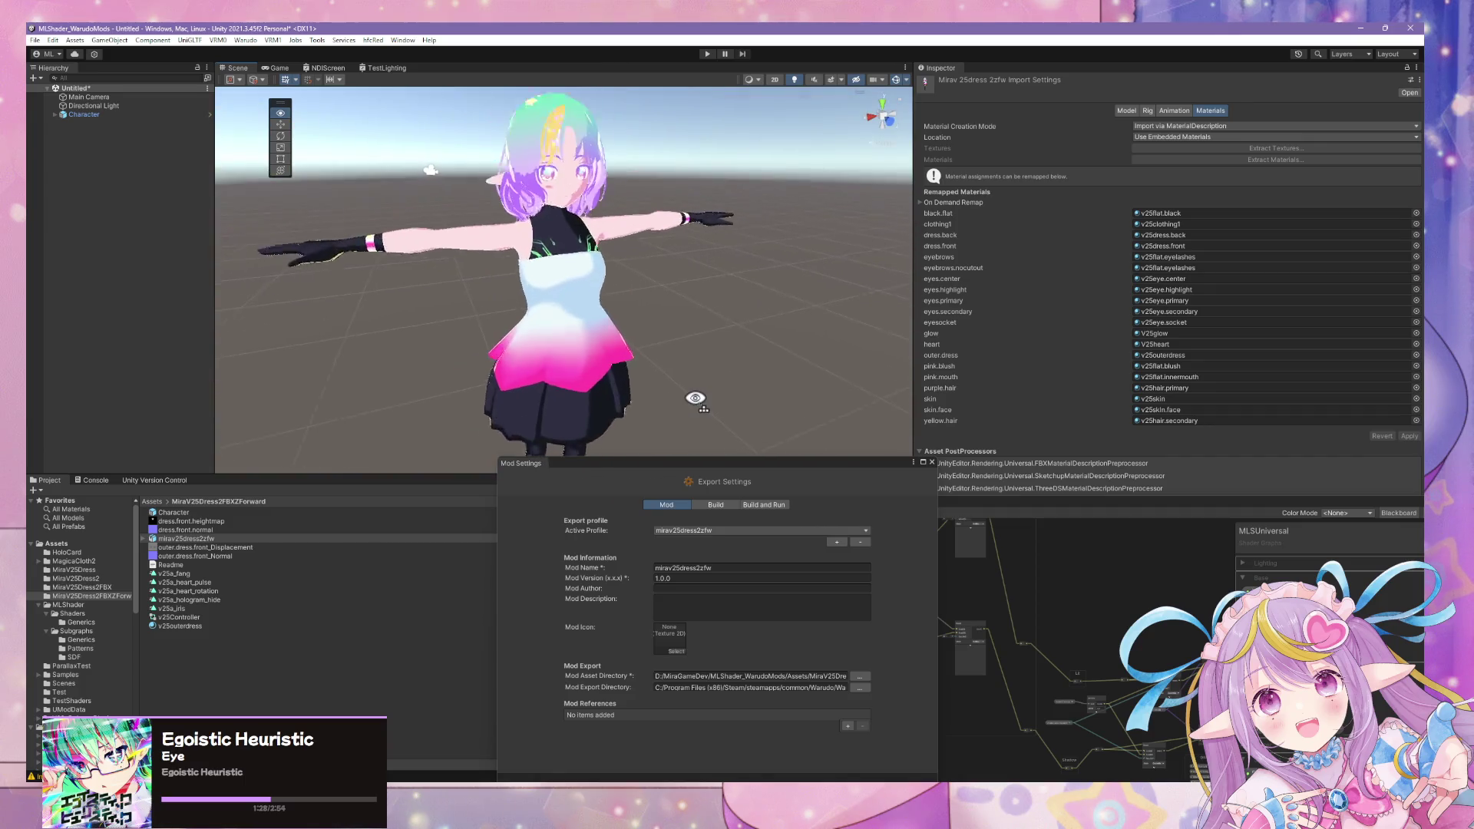
pyautogui.scroll(3, 694, 398)
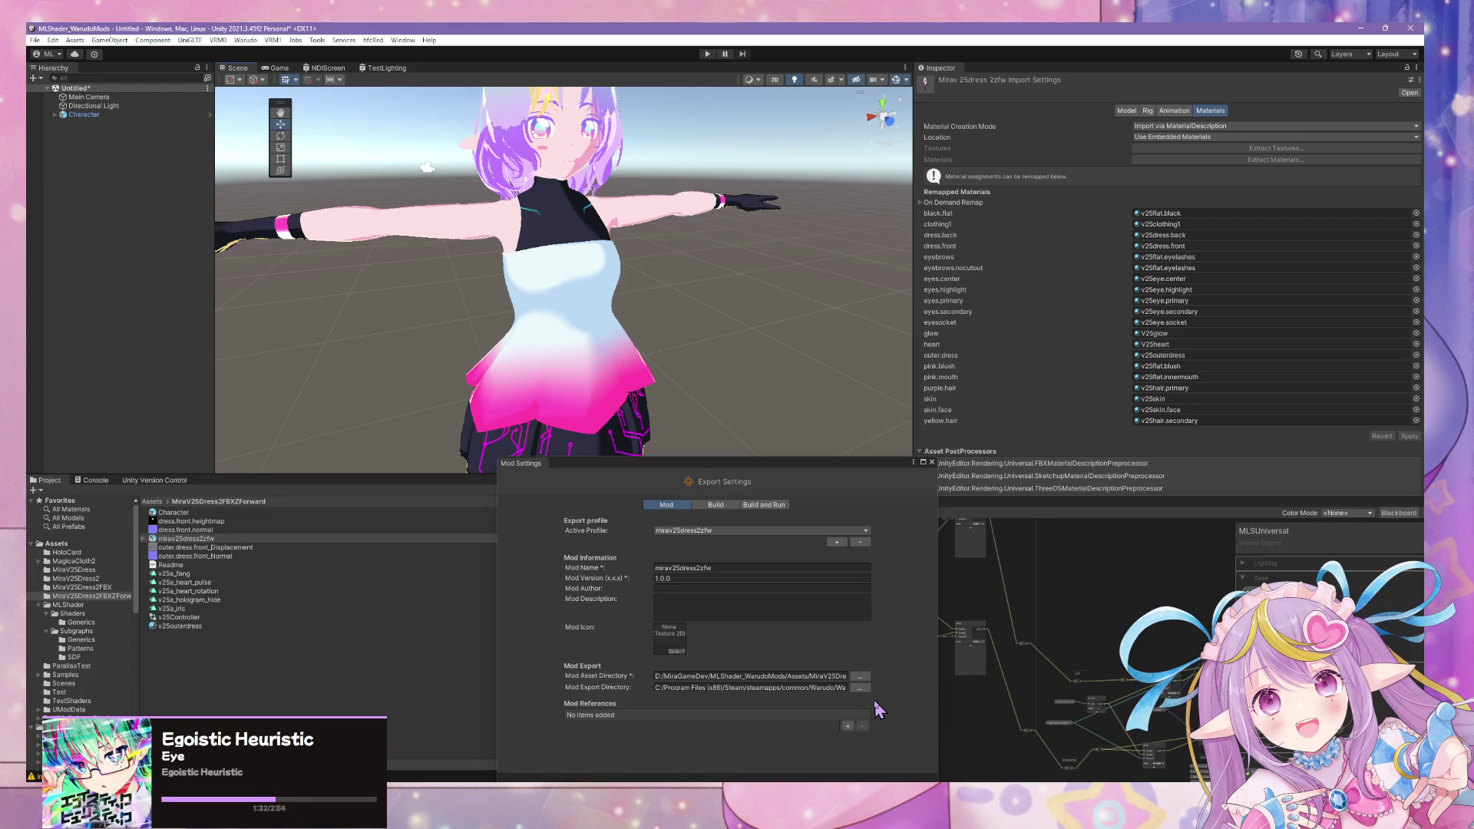
pyautogui.keyDown('alt'); pyautogui.moveTo(768, 430); pyautogui.dragTo(749, 379); pyautogui.keyUp('alt')
pyautogui.scroll(3, 749, 379)
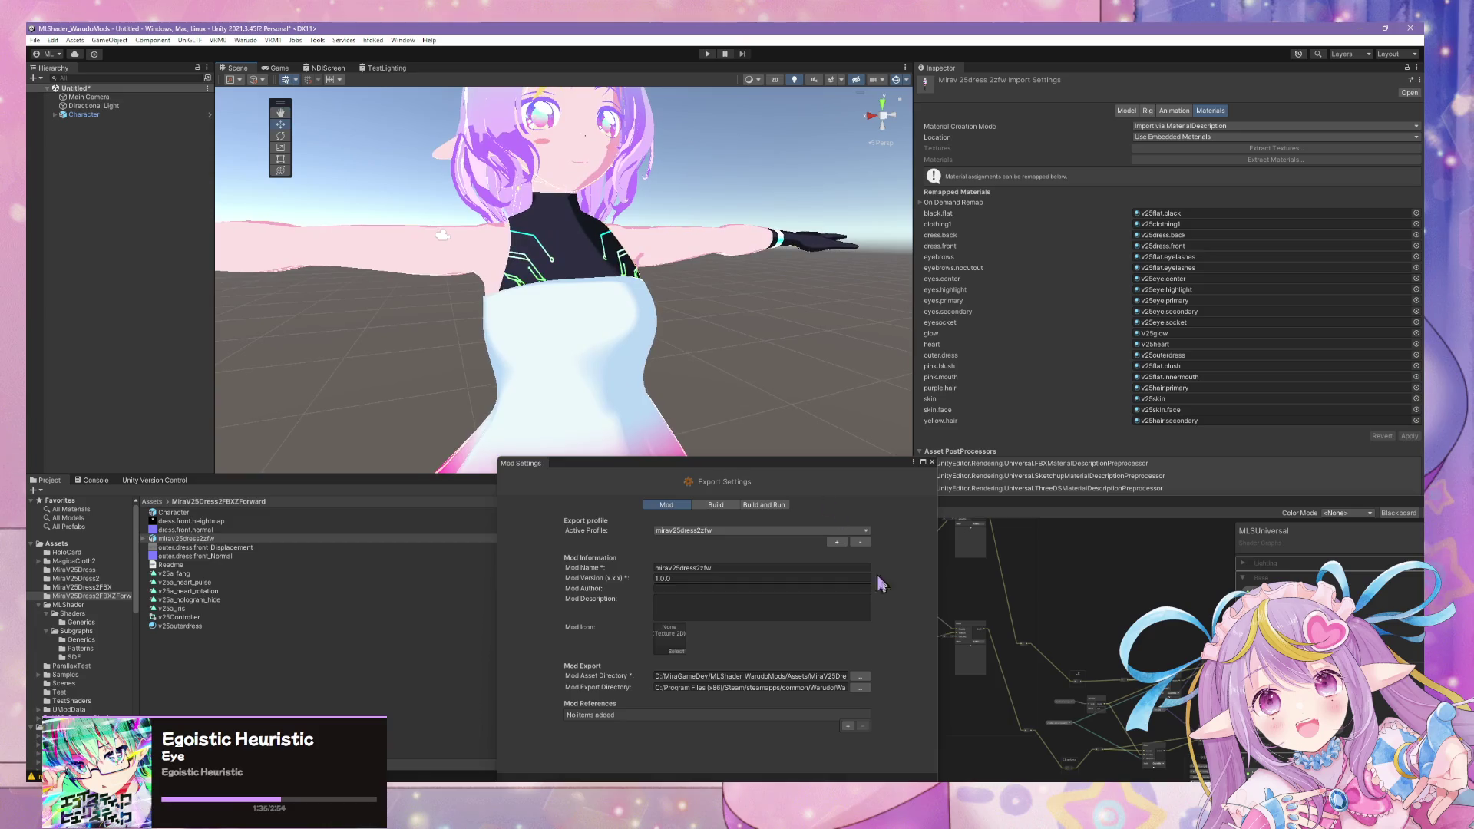
pyautogui.moveTo(665, 465)
pyautogui.mouseDown()
pyautogui.moveTo(507, 512)
pyautogui.moveTo(512, 549)
pyautogui.mouseUp()
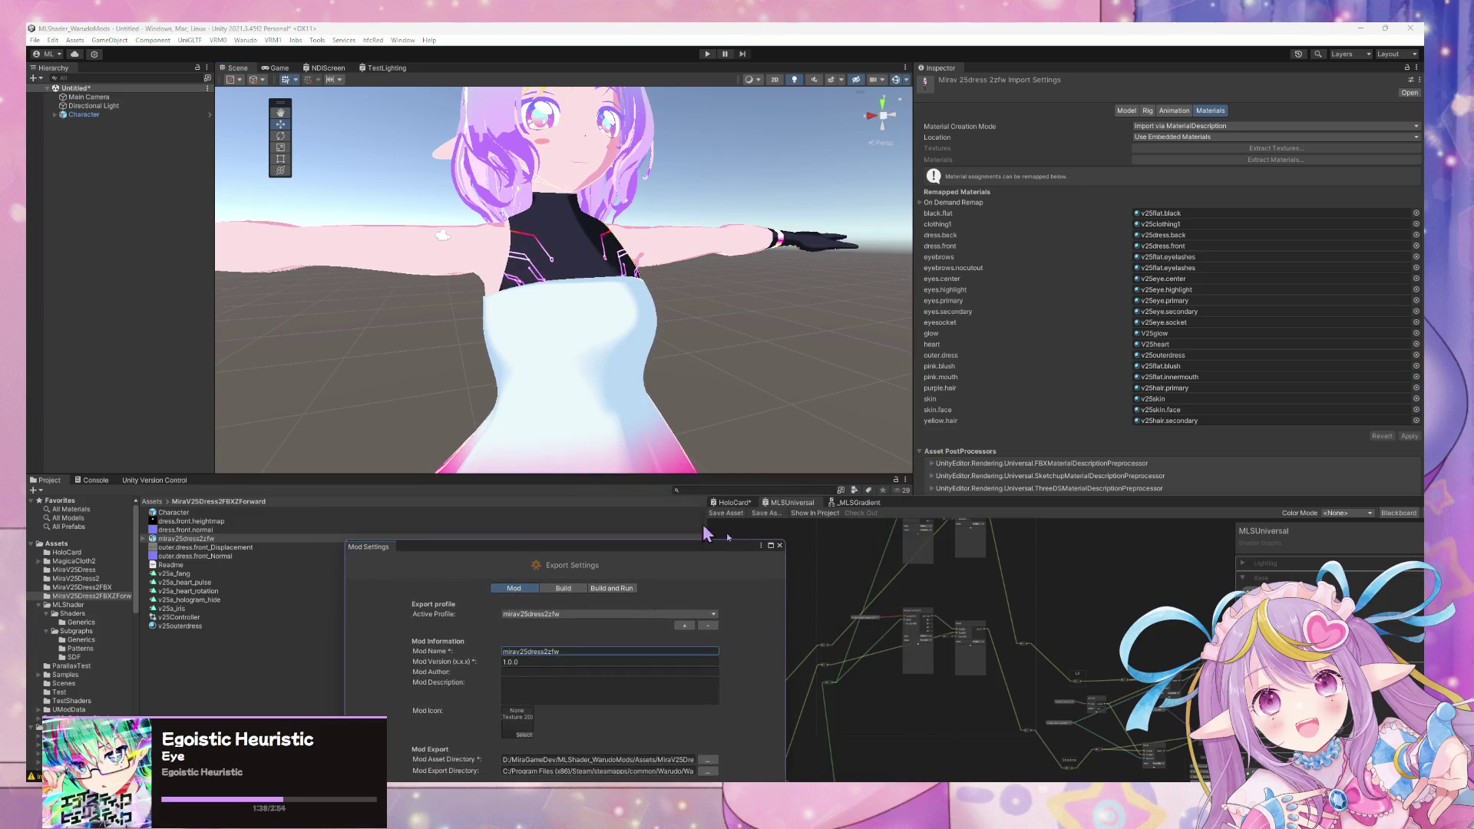
pyautogui.click(779, 546)
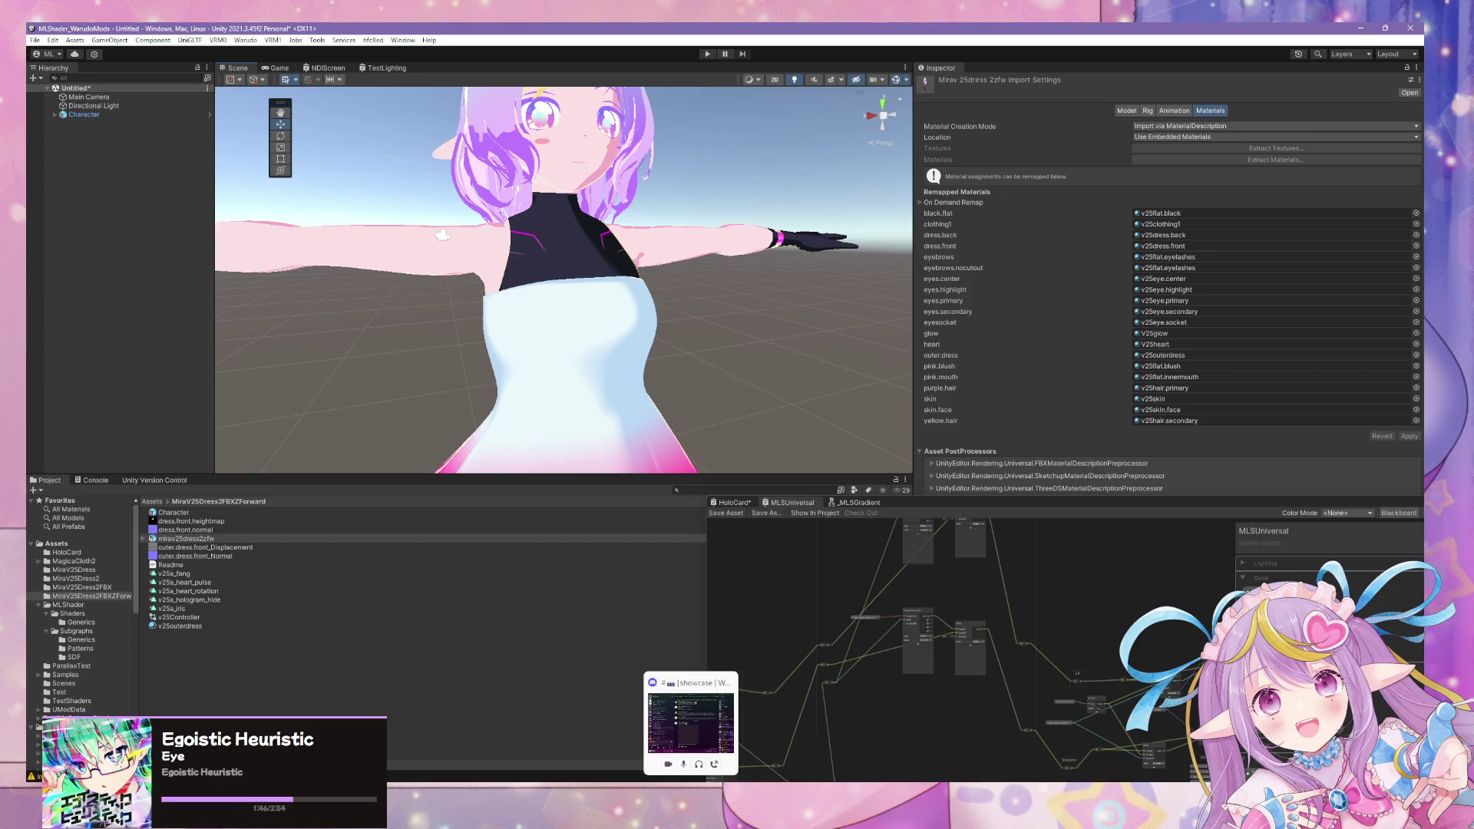
# Step: Switch to the empty Blender scene and pan its view
pyautogui.click(690, 731)
pyautogui.scroll(1, 627, 495)
pyautogui.keyDown('shift'); pyautogui.moveTo(635, 457); pyautogui.dragTo(619, 583, button='middle'); pyautogui.keyUp('shift')
pyautogui.hotkey('shift', 'a')
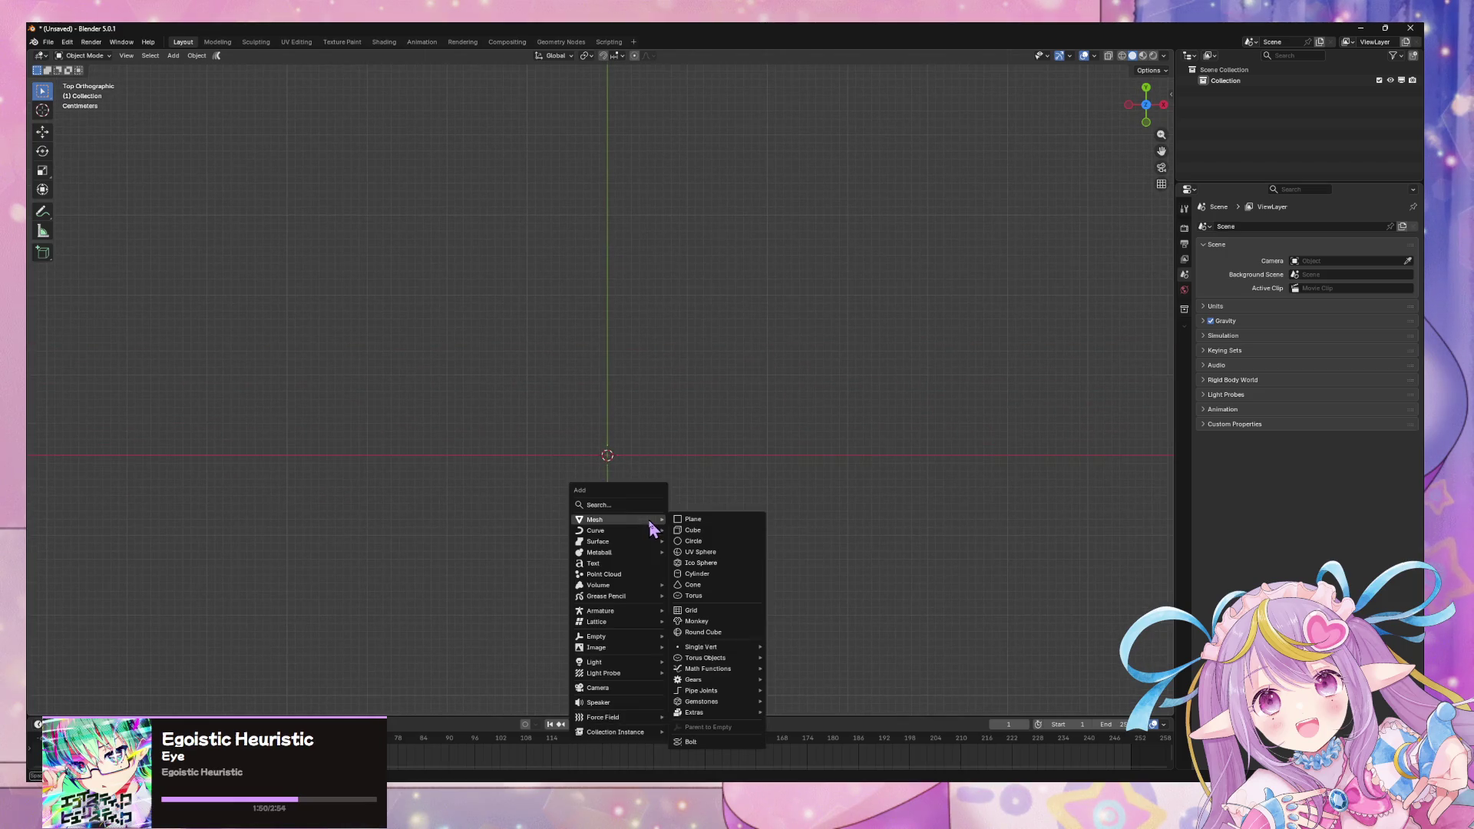
# Step: Add a 2 m mesh plane at the origin of the empty scene
pyautogui.click(688, 519)
pyautogui.scroll(-5, 725, 395)
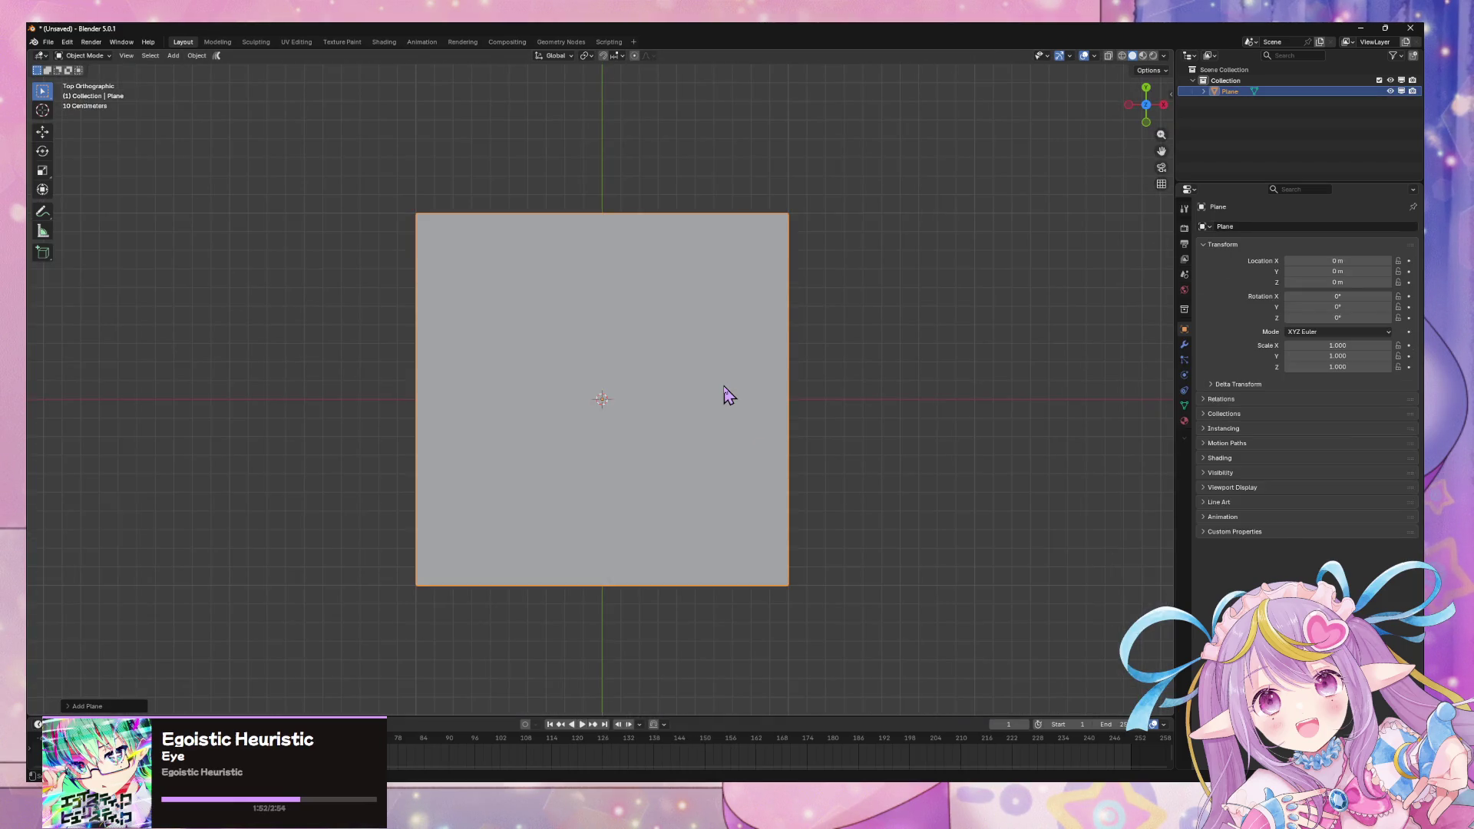